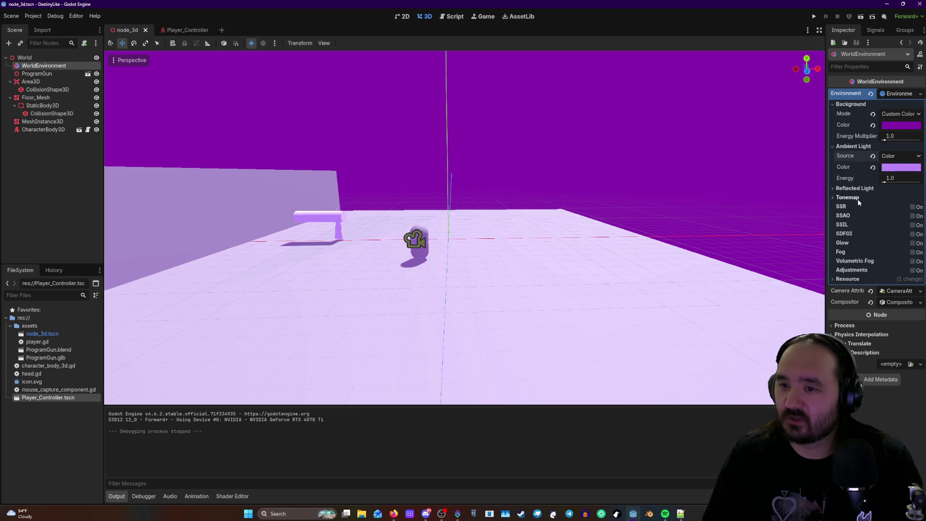
# - Switch from the Godot editor to the Hytale launcher's sign-in window
pyautogui.moveTo(862, 207)
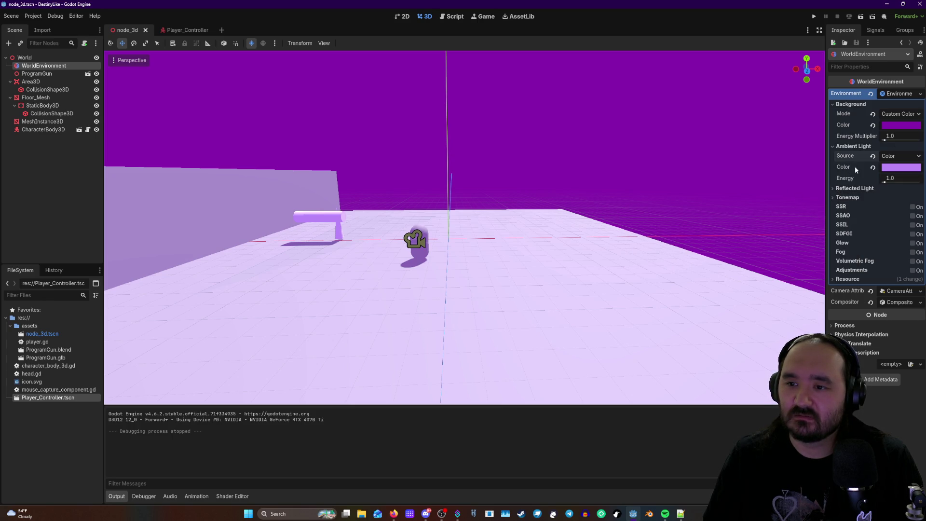
pyautogui.moveTo(854, 166)
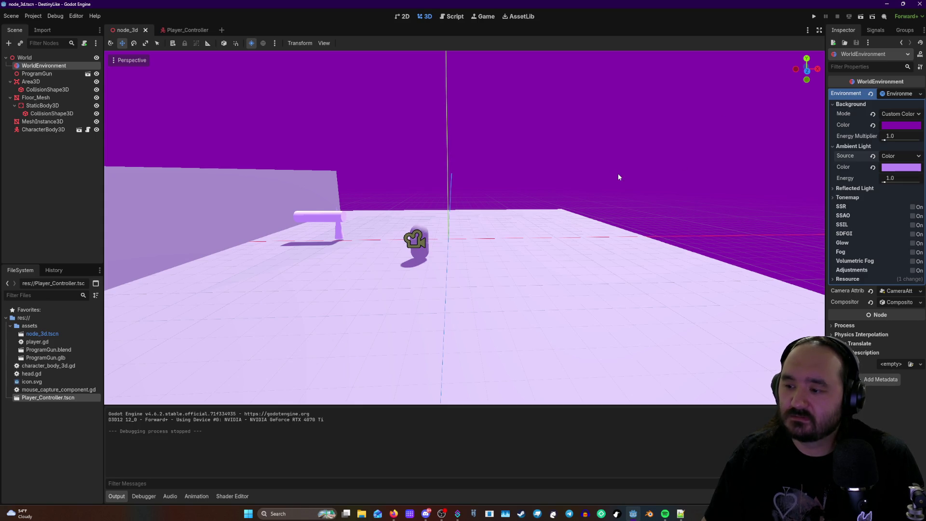
pyautogui.hotkey('alt', 'Tab')
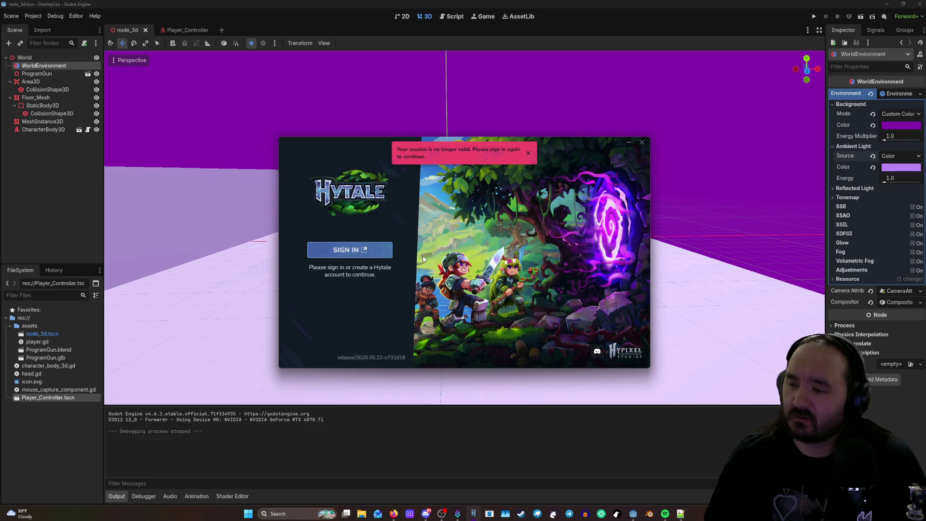
# - Close the Hytale launcher window to get back to the Godot editor's World scene
pyautogui.click(641, 144)
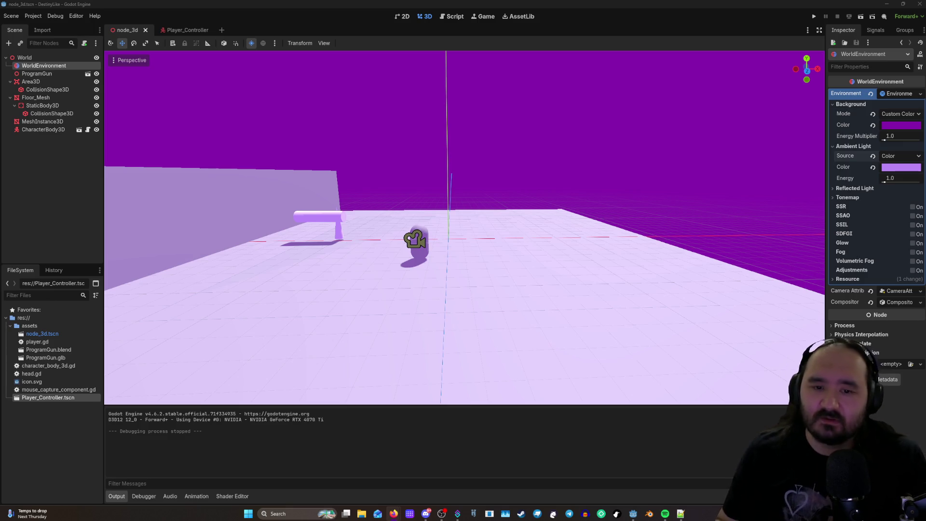
pyautogui.moveTo(525, 143)
pyautogui.mouseDown()
pyautogui.moveTo(627, 150)
pyautogui.moveTo(519, 216)
pyautogui.moveTo(500, 214)
pyautogui.mouseUp()
pyautogui.click(500, 214)
pyautogui.scroll(-4, 495, 206)
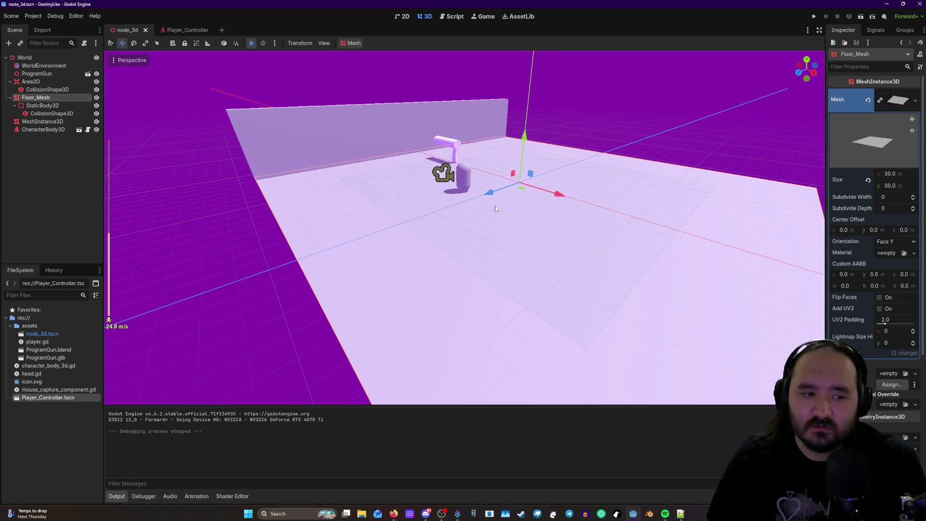
pyautogui.scroll(2, 495, 205)
pyautogui.press('w')
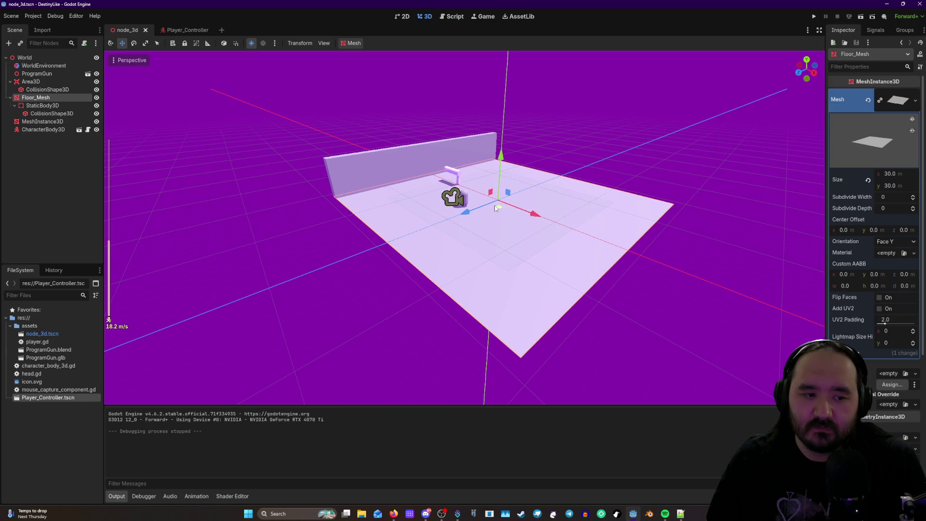
pyautogui.press('w')
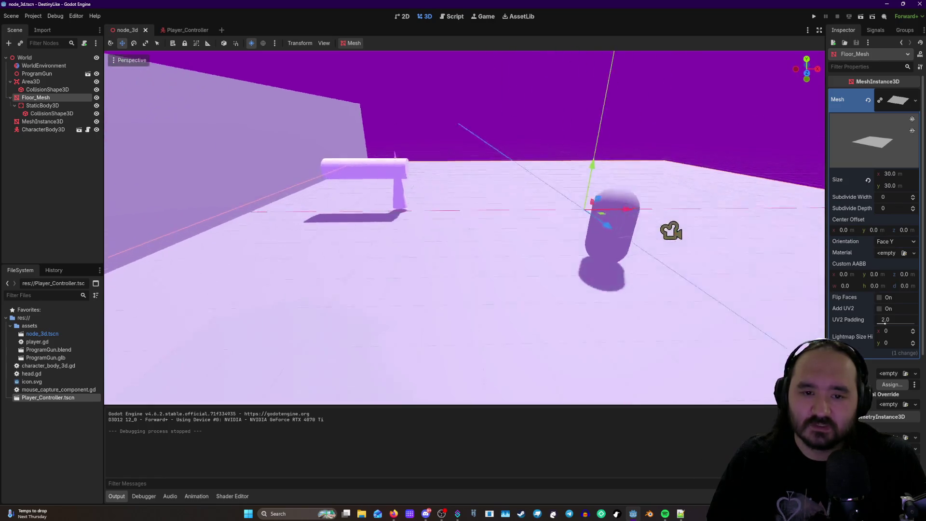
pyautogui.click(815, 17)
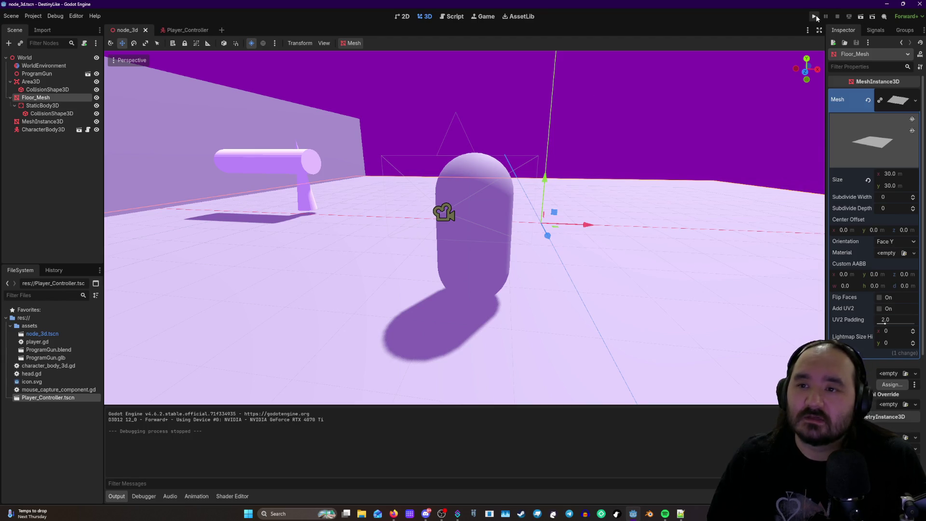
pyautogui.press('a')
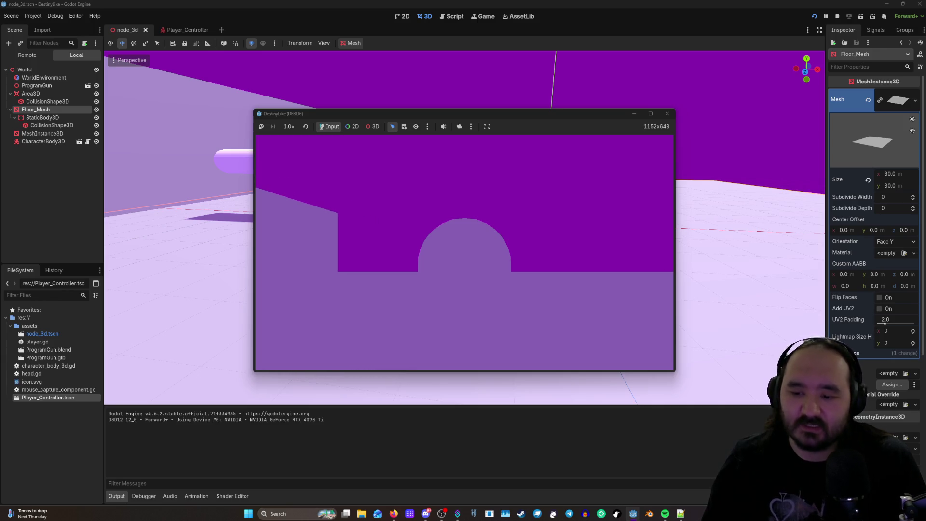
pyautogui.press('F8')
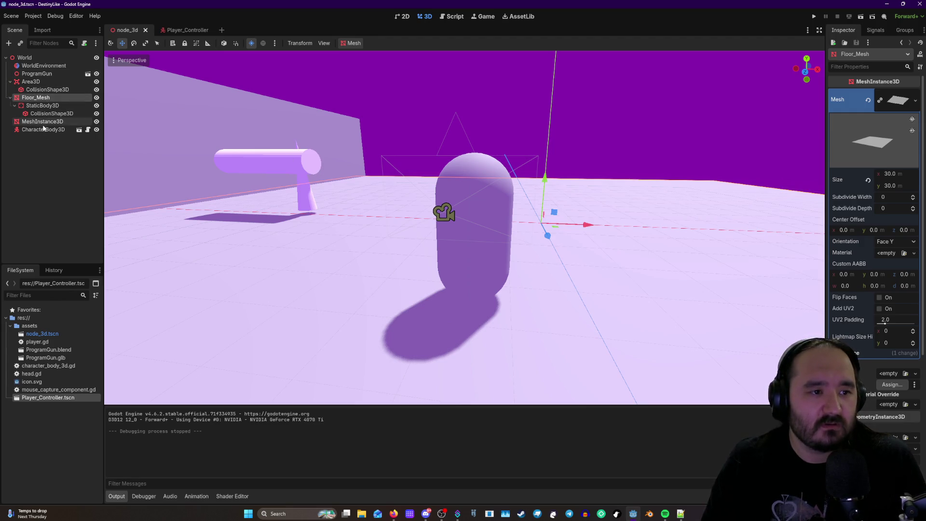
# - In Player_Controller, set the CameraController's Position y to 0, keeping Euler rotation mode
pyautogui.click(182, 31)
pyautogui.click(42, 90)
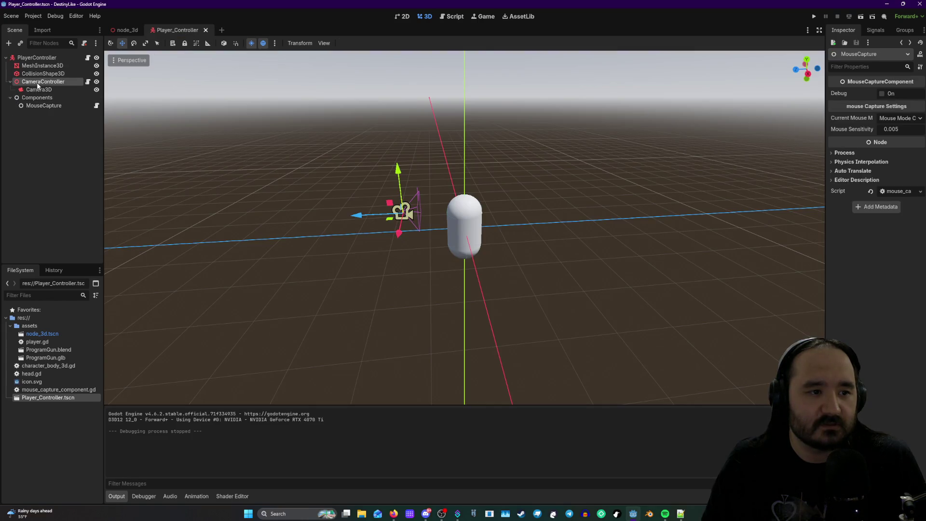
pyautogui.click(42, 85)
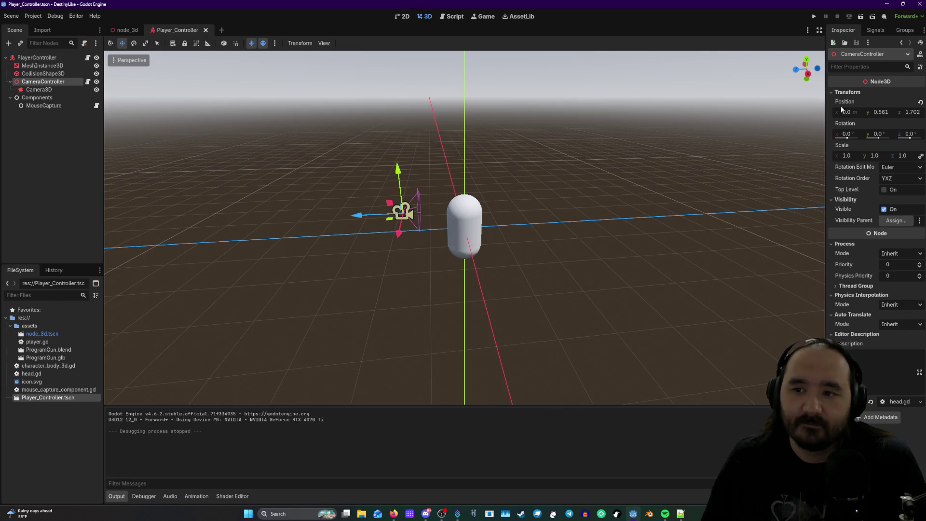
pyautogui.click(878, 112)
pyautogui.write('0')
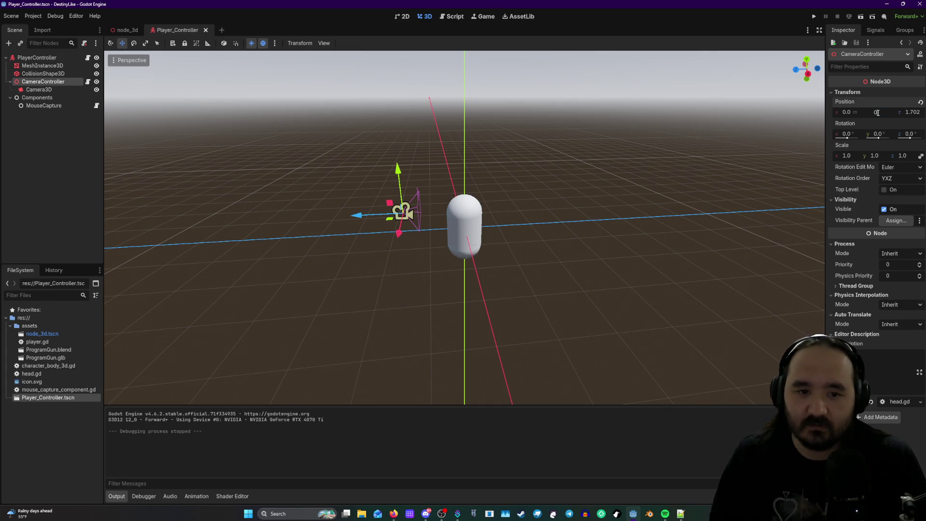
pyautogui.click(881, 135)
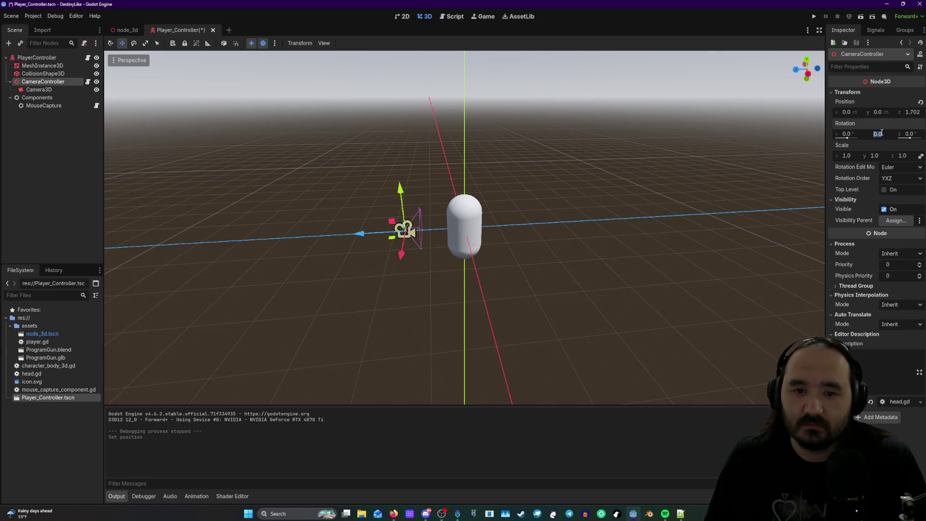
pyautogui.click(894, 168)
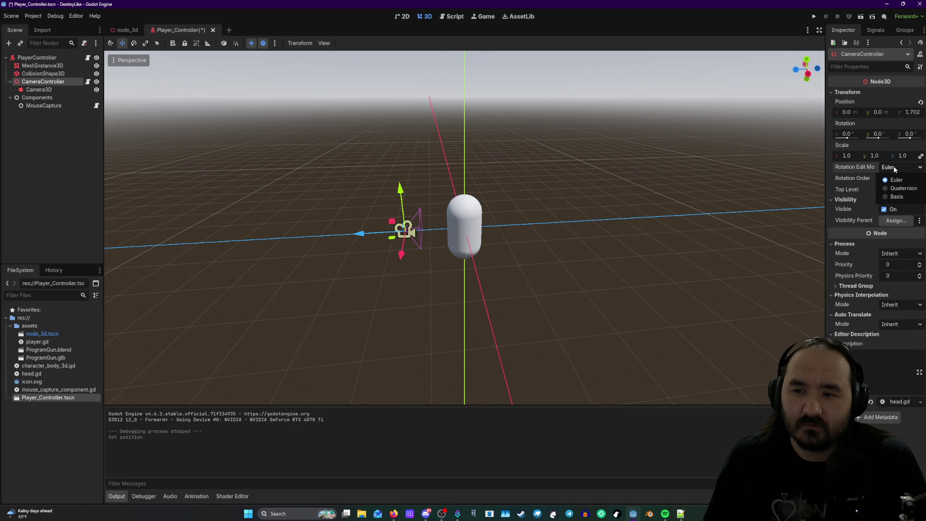
pyautogui.click(863, 168)
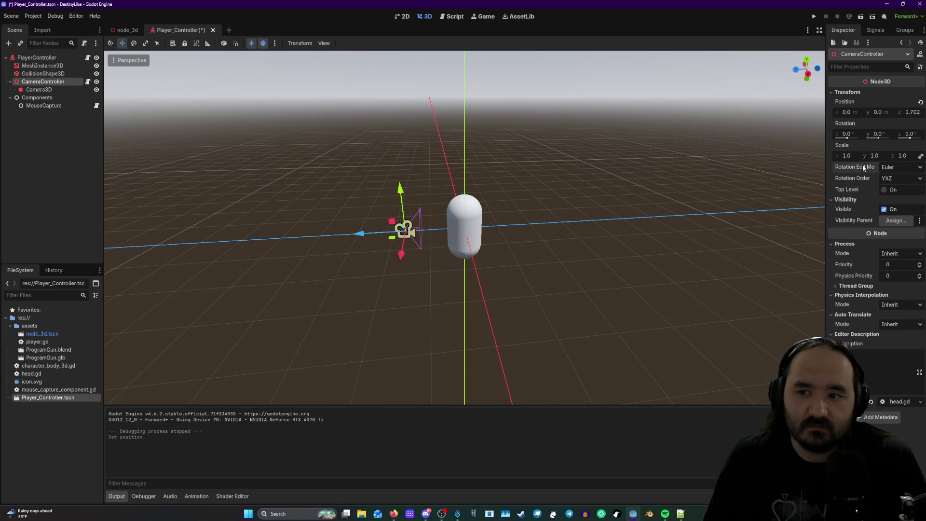
# - Drag the CameraController onto the capsule's head (z -0.15, y 0.744), then return to World
pyautogui.moveTo(865, 168)
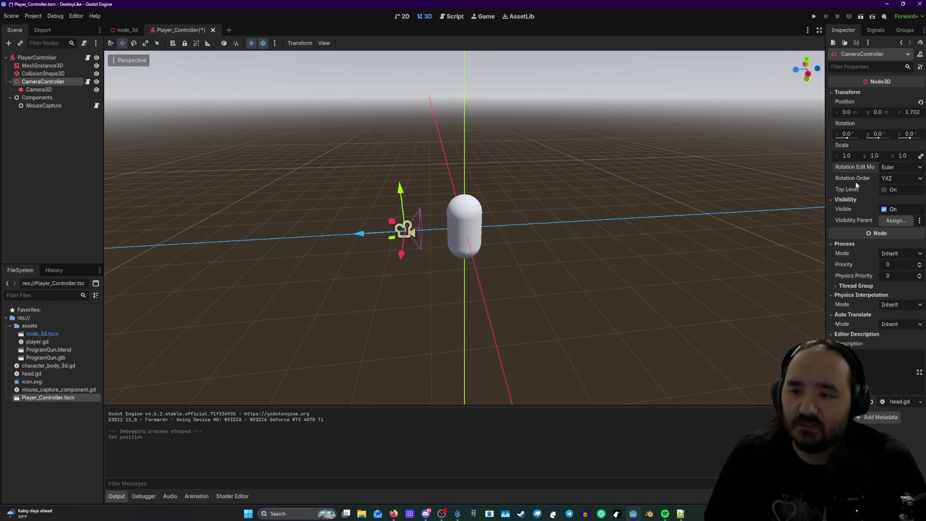
pyautogui.moveTo(841, 180)
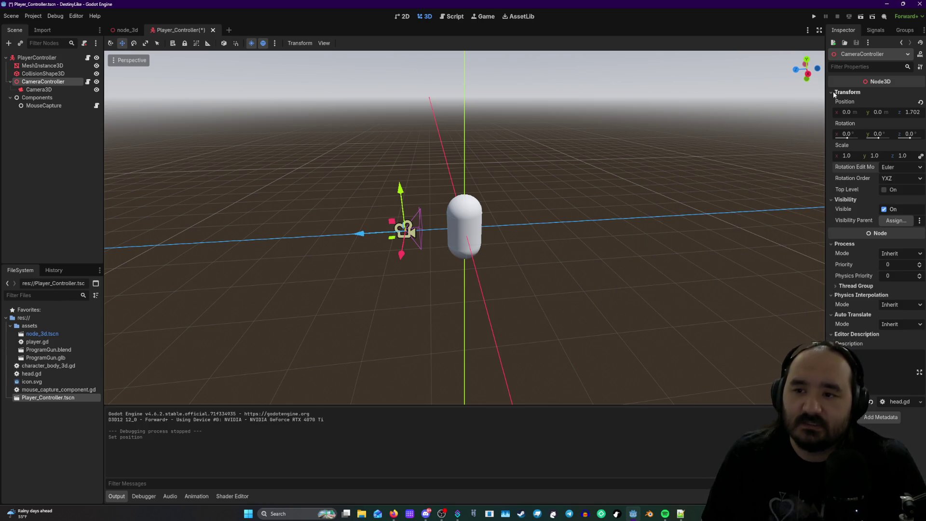
pyautogui.scroll(5, 410, 203)
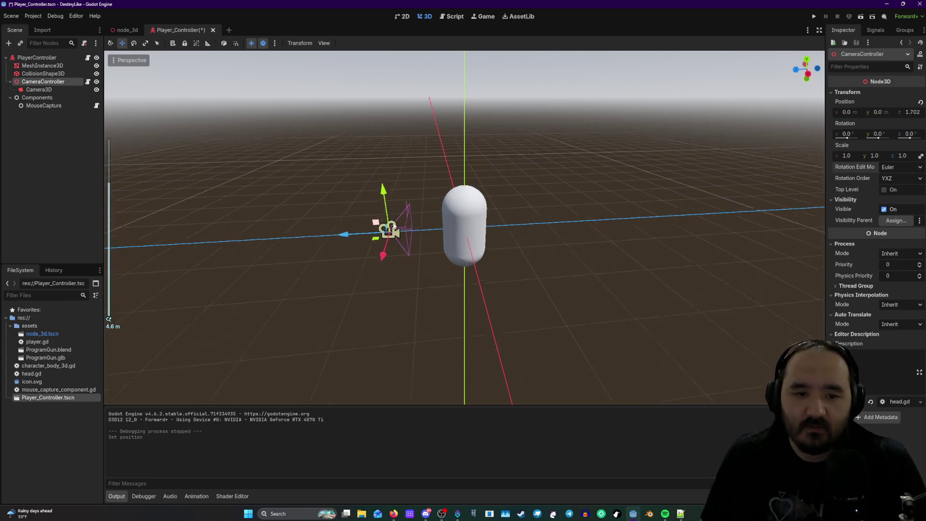
pyautogui.moveTo(329, 238)
pyautogui.mouseDown()
pyautogui.moveTo(461, 231)
pyautogui.moveTo(435, 235)
pyautogui.mouseUp()
pyautogui.moveTo(474, 182); pyautogui.dragTo(477, 138)
pyautogui.click(54, 89)
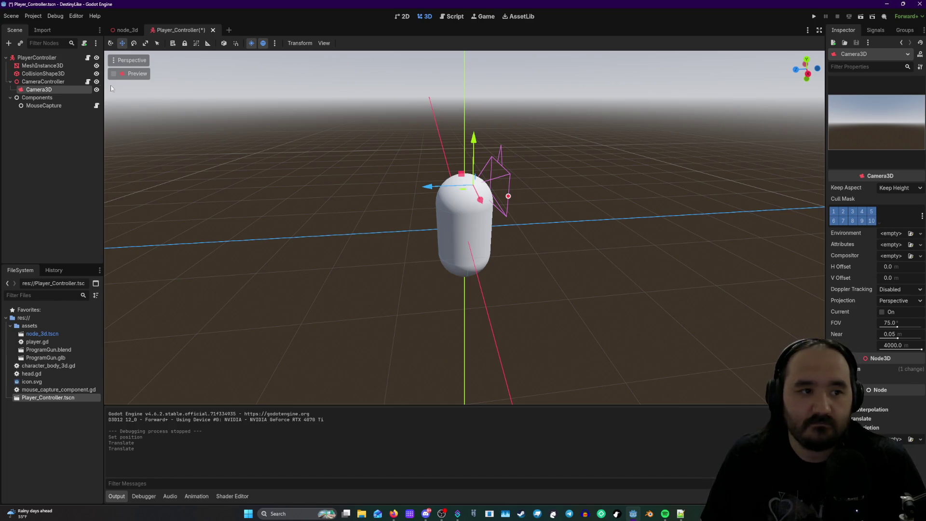
pyautogui.click(33, 58)
pyautogui.click(124, 30)
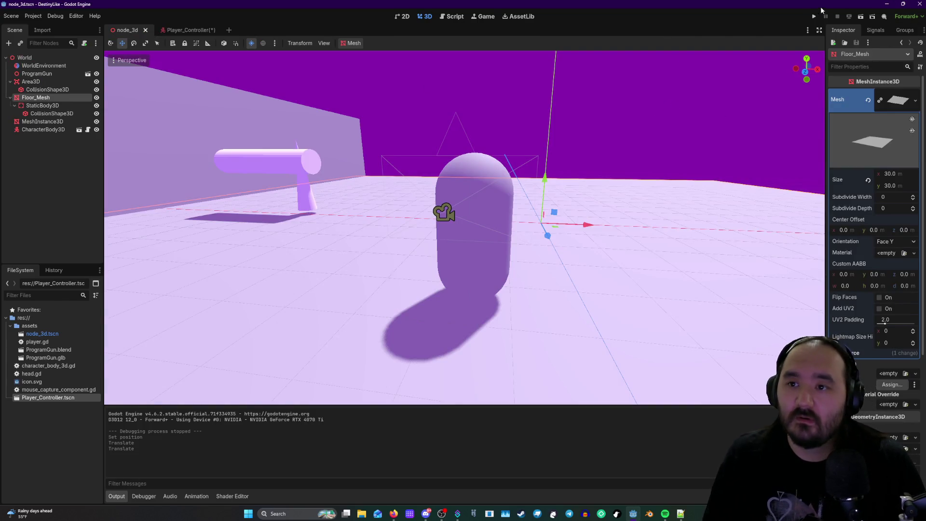
# - Save and run the game with F5 to test the camera, then stop it with F8
pyautogui.press('F5')
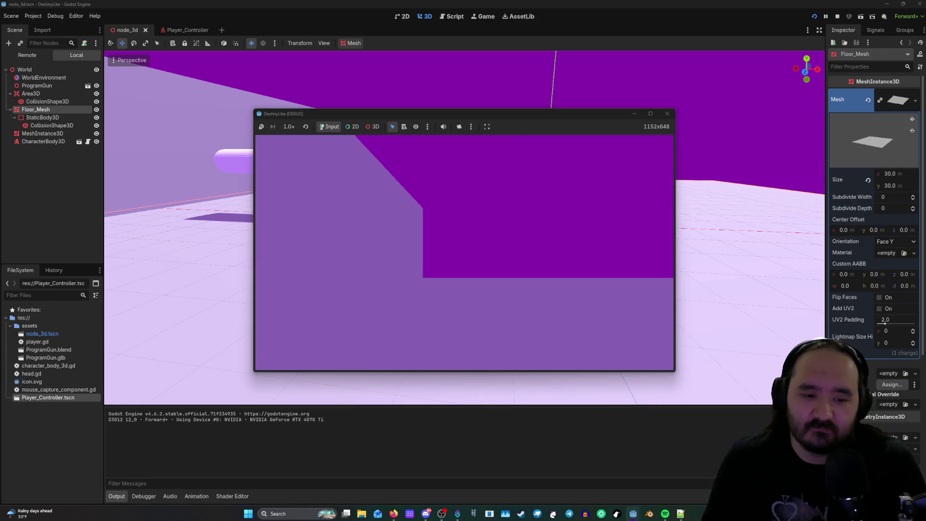
pyautogui.press('F8')
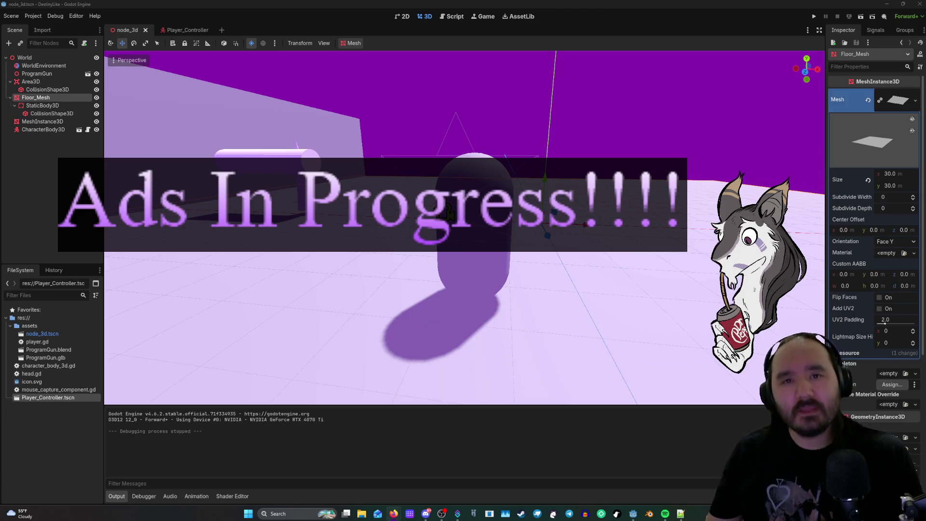
pyautogui.click(522, 18)
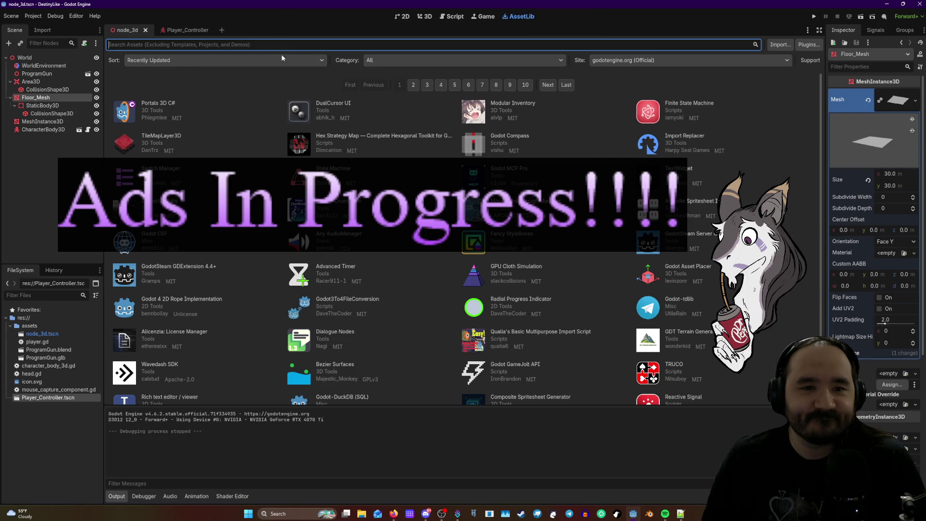
pyautogui.write('fps')
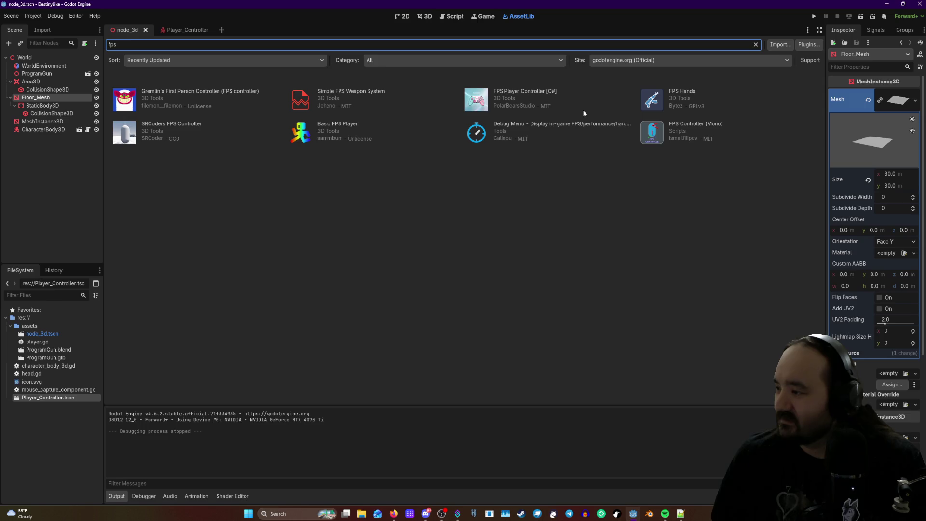
pyautogui.click(338, 123)
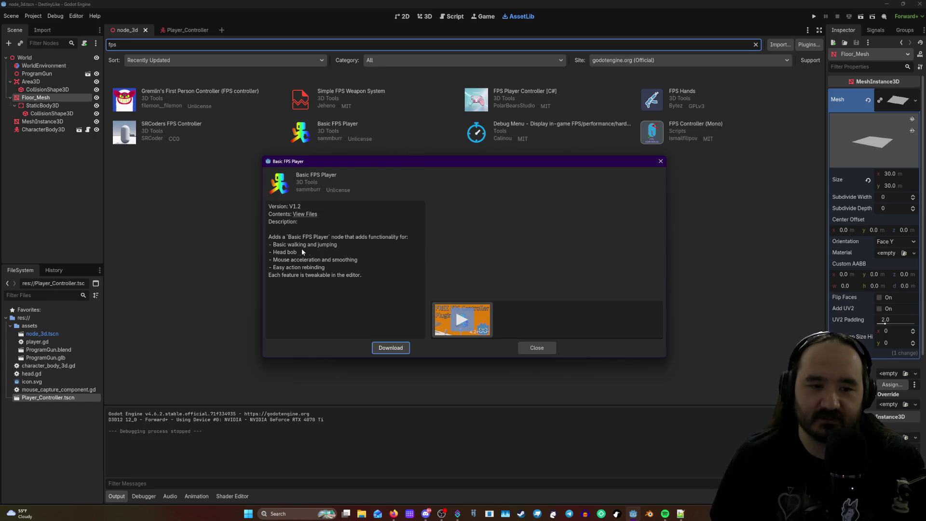
pyautogui.click(536, 347)
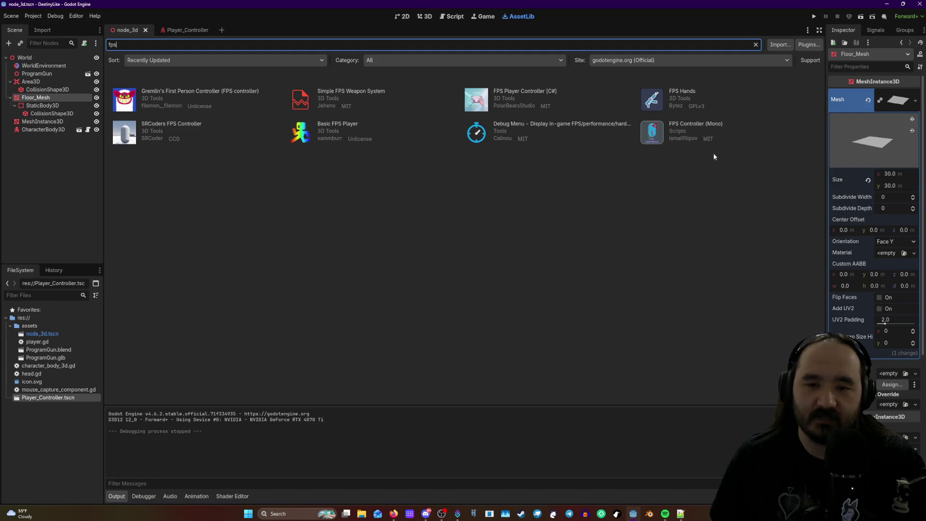
pyautogui.click(664, 128)
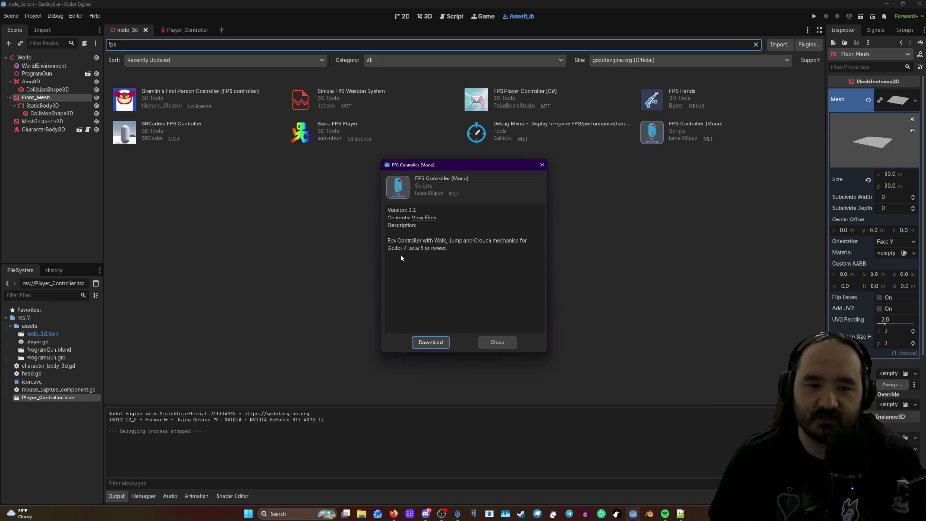
pyautogui.click(507, 343)
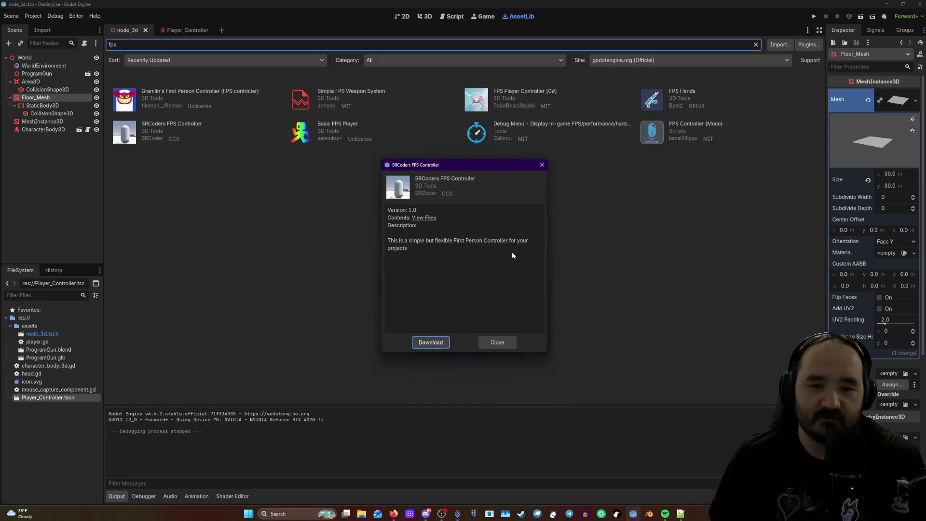
pyautogui.click(500, 343)
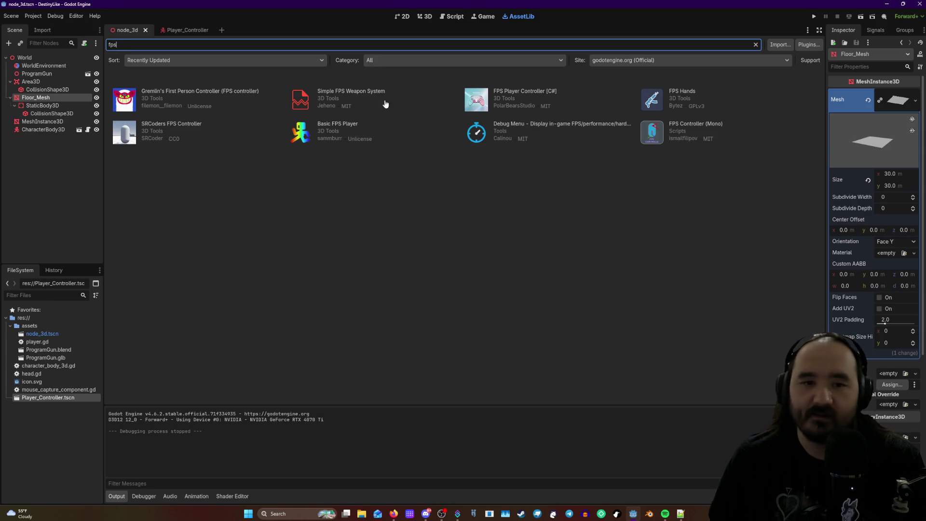
pyautogui.click(532, 95)
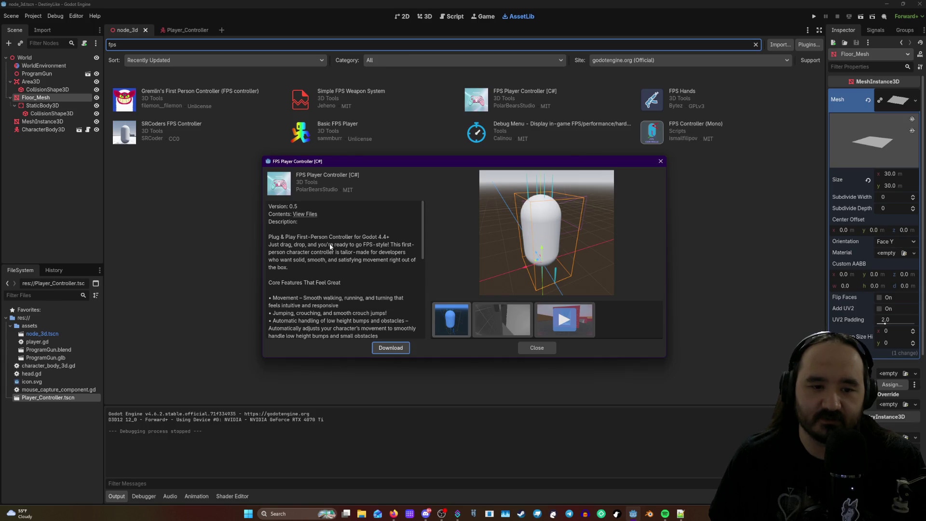
pyautogui.scroll(-1, 297, 258)
pyautogui.scroll(-1, 295, 262)
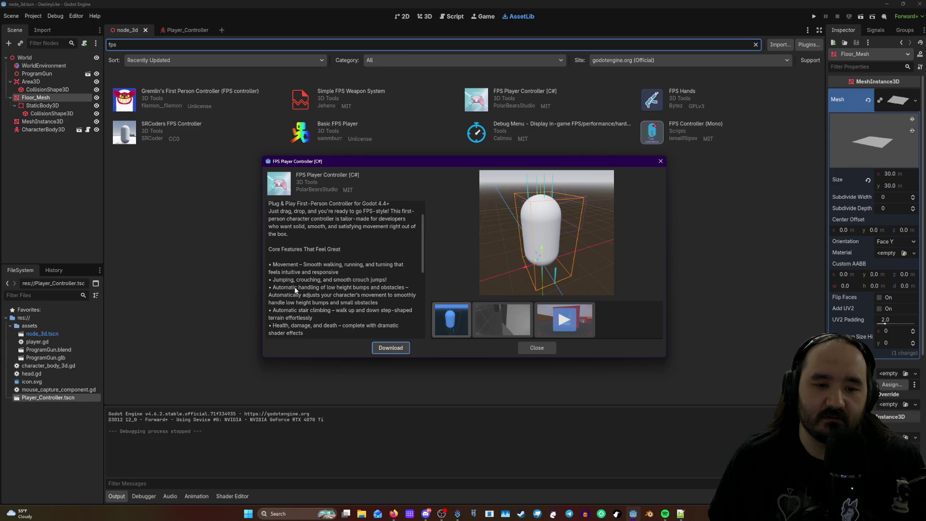
pyautogui.scroll(-5, 293, 278)
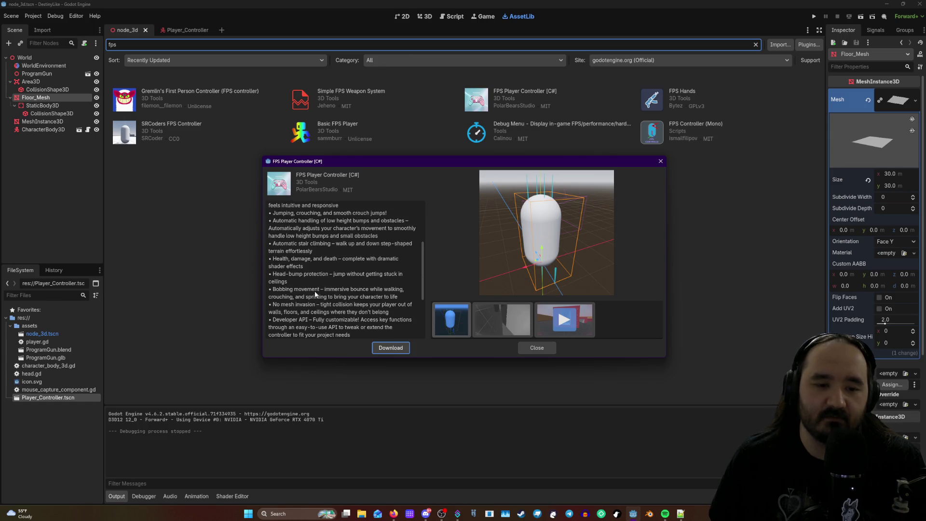
pyautogui.scroll(-3, 328, 289)
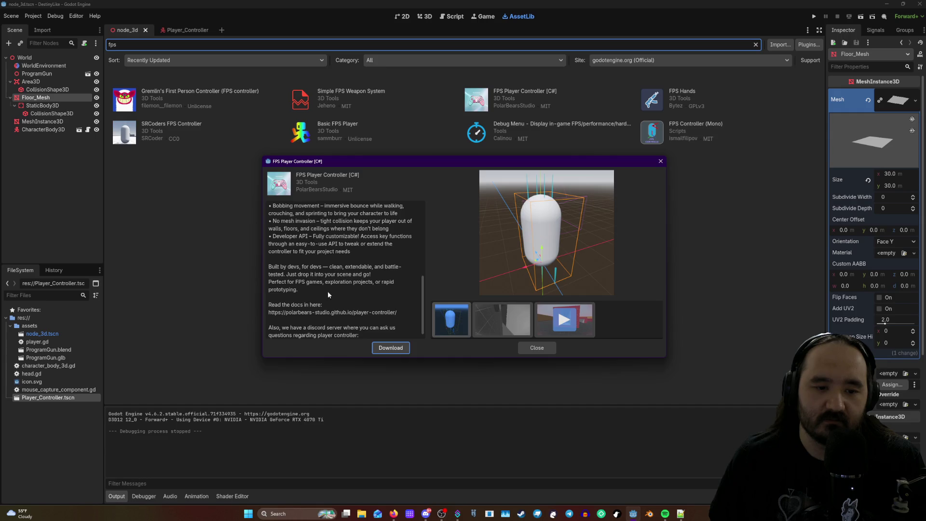
pyautogui.scroll(4, 327, 290)
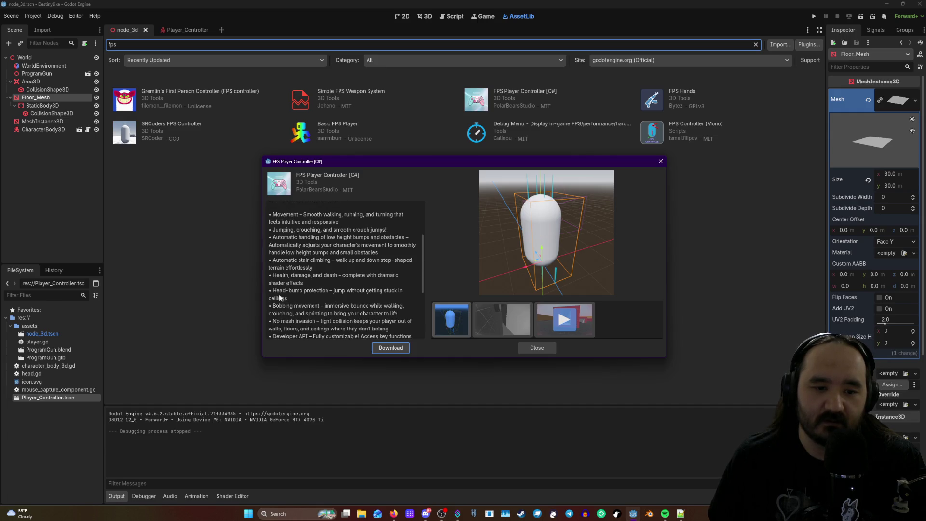
pyautogui.scroll(-1, 313, 275)
pyautogui.scroll(-1, 358, 274)
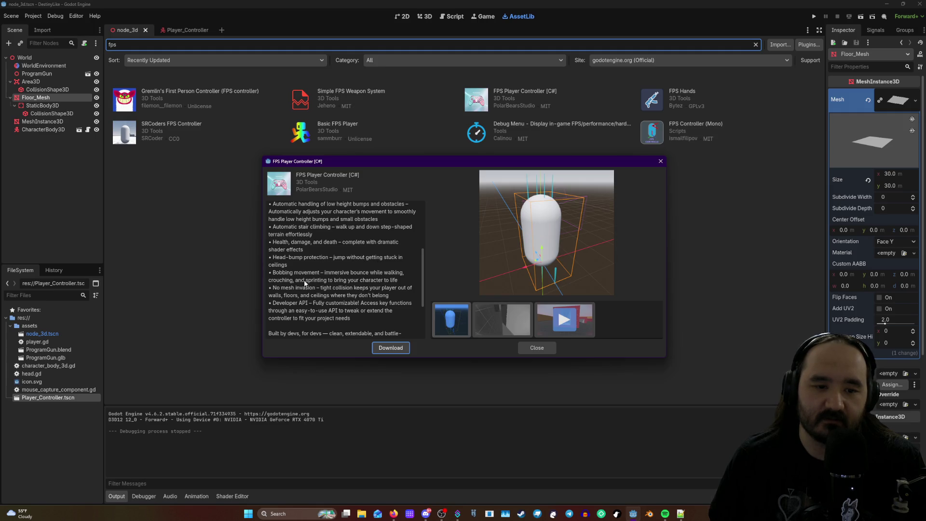
pyautogui.scroll(-1, 358, 279)
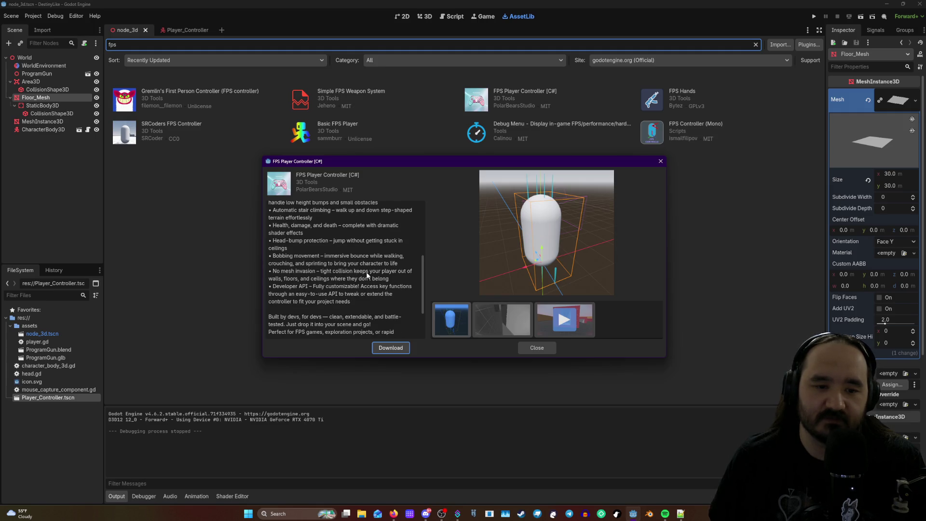
pyautogui.scroll(-1, 366, 273)
pyautogui.scroll(-1, 326, 273)
pyautogui.scroll(-2, 328, 268)
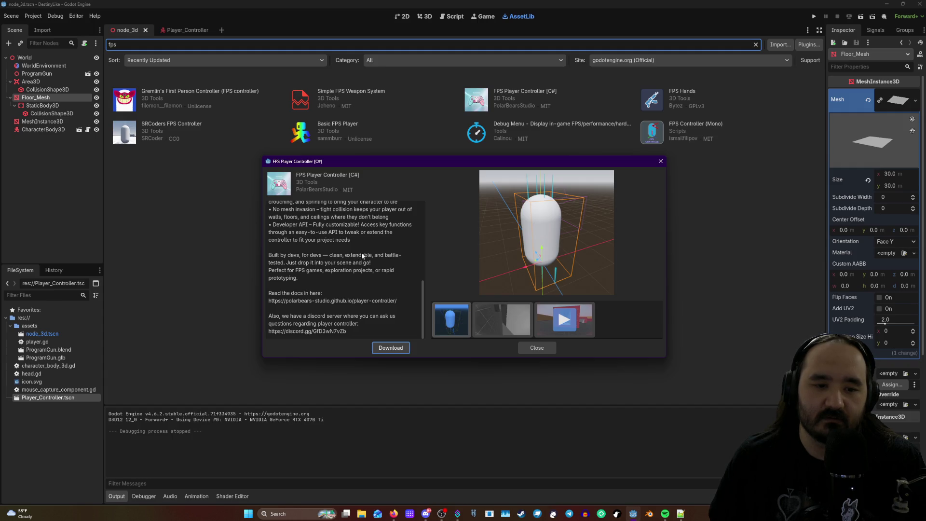
pyautogui.click(564, 319)
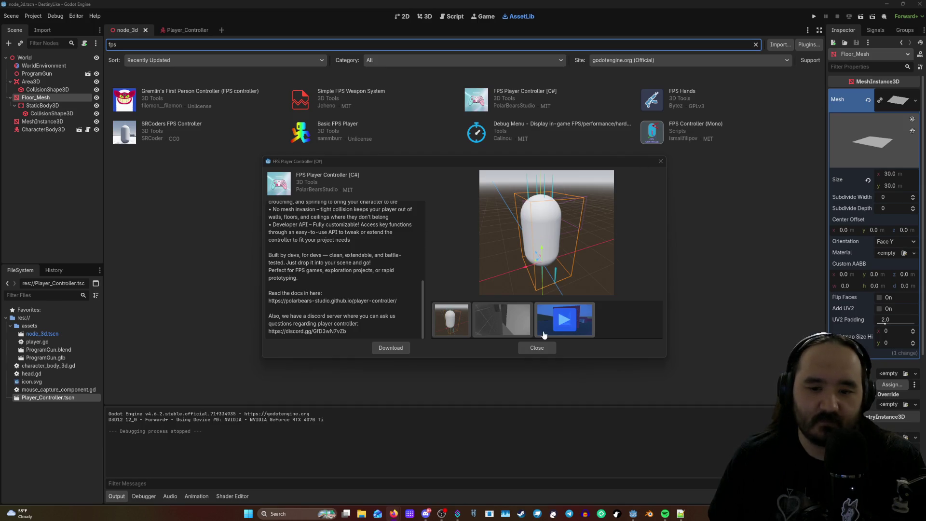
pyautogui.click(537, 348)
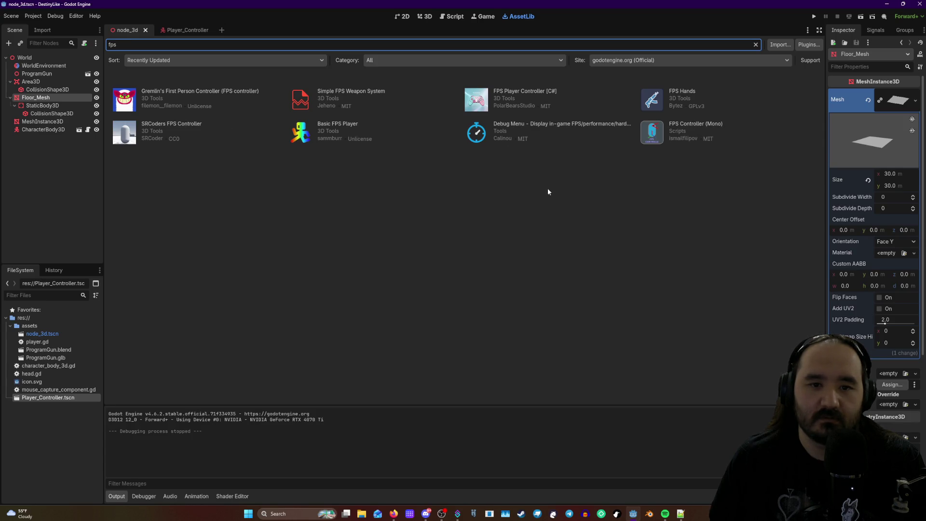
# - Review the FPS Hands asset details (v0.8.1, GPLv3) and its screenshots, then close them
pyautogui.click(681, 91)
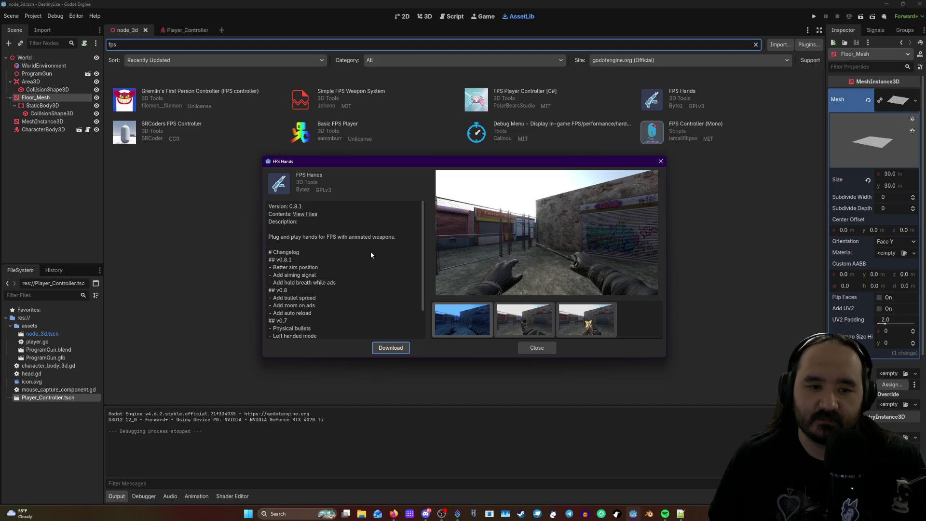
pyautogui.scroll(-2, 346, 292)
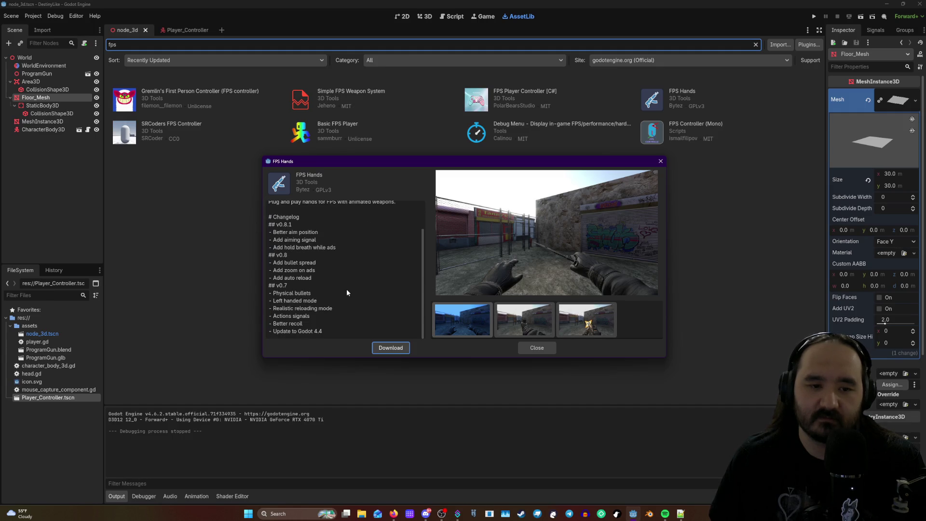
pyautogui.scroll(2, 352, 287)
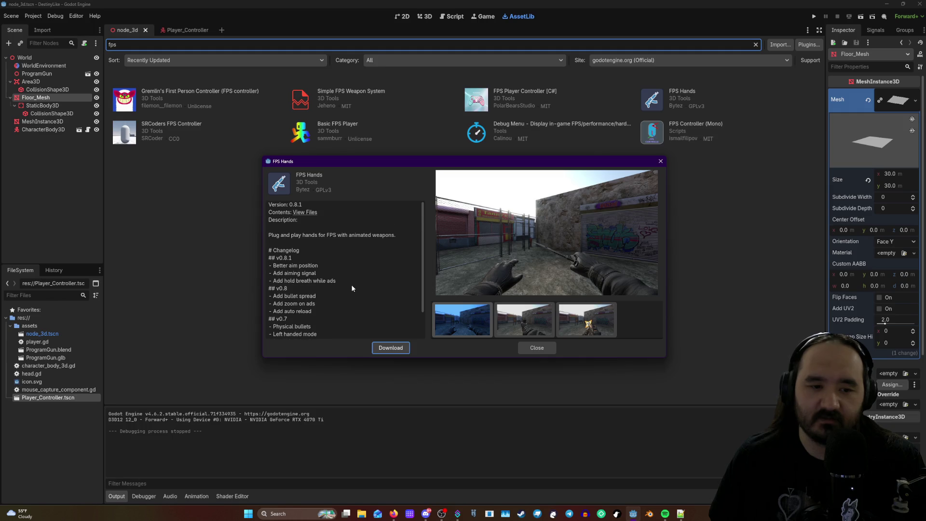
pyautogui.scroll(-2, 365, 293)
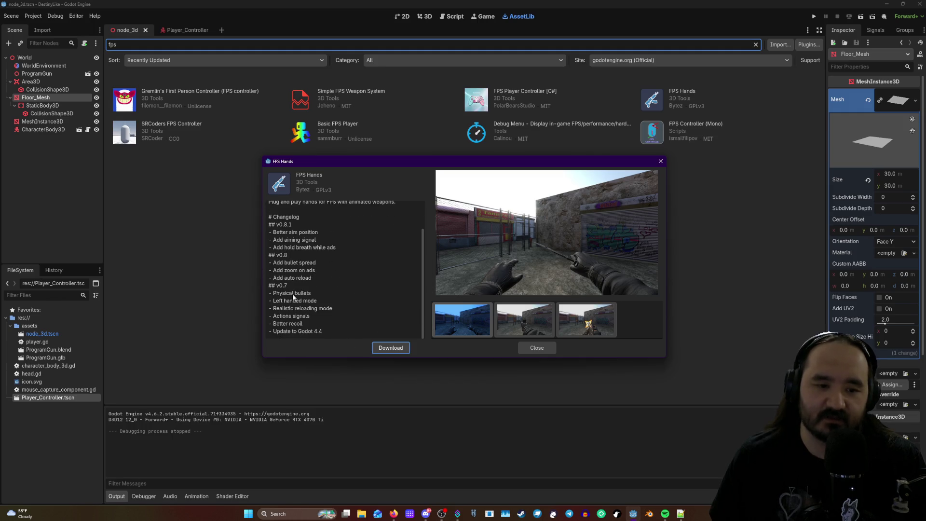
pyautogui.scroll(2, 292, 260)
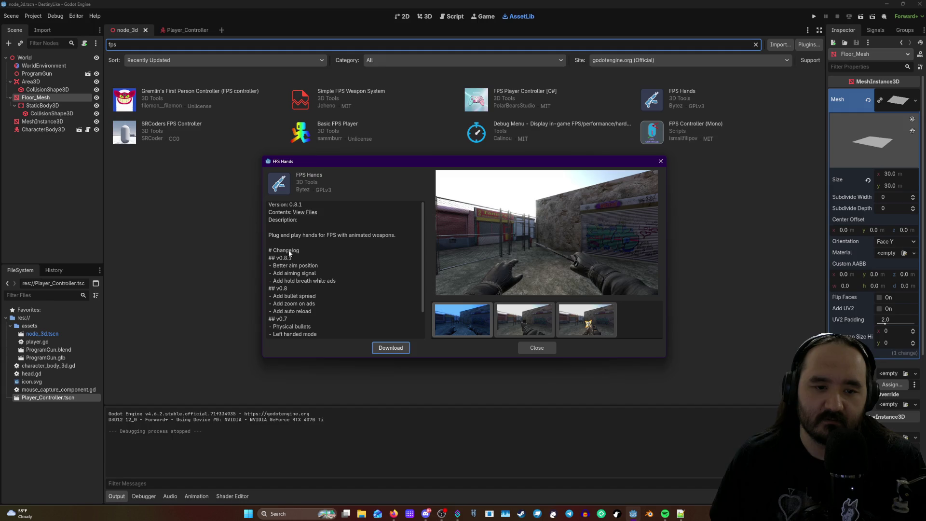
pyautogui.click(528, 323)
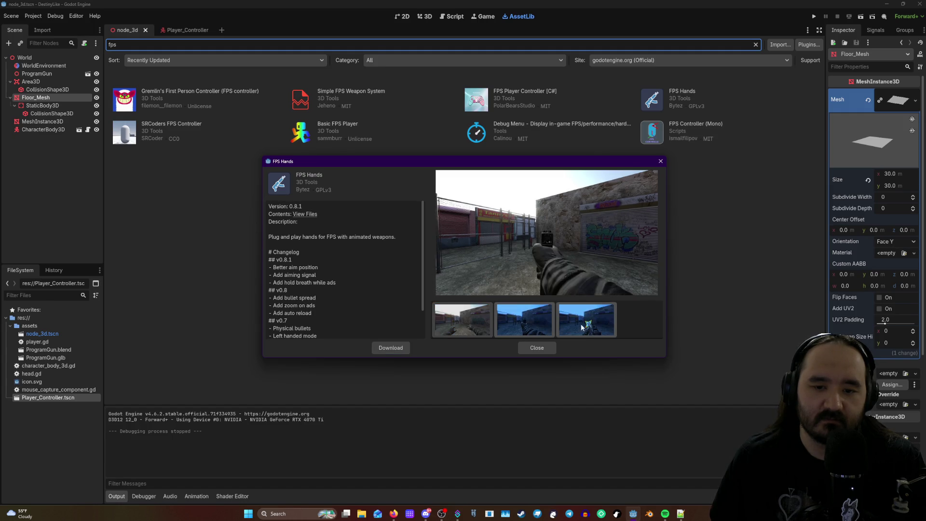
pyautogui.click(581, 327)
pyautogui.click(523, 317)
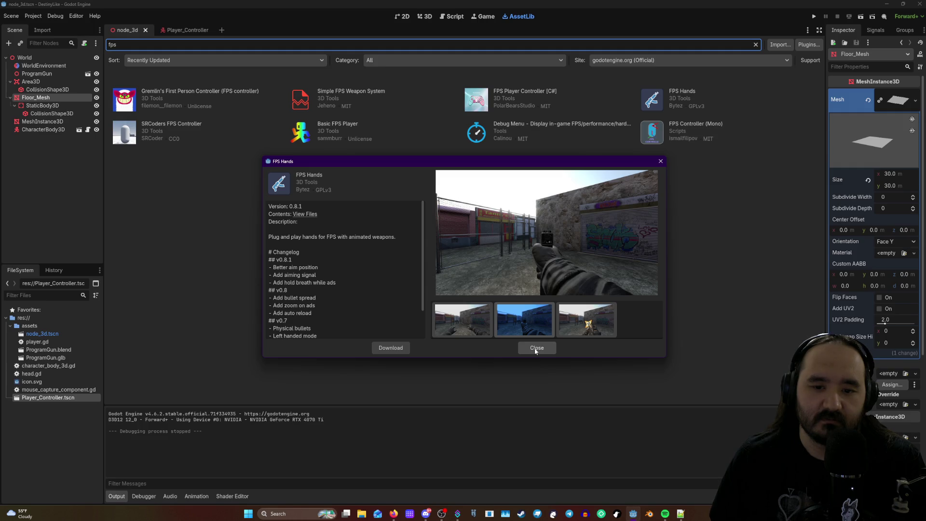
pyautogui.scroll(-2, 356, 282)
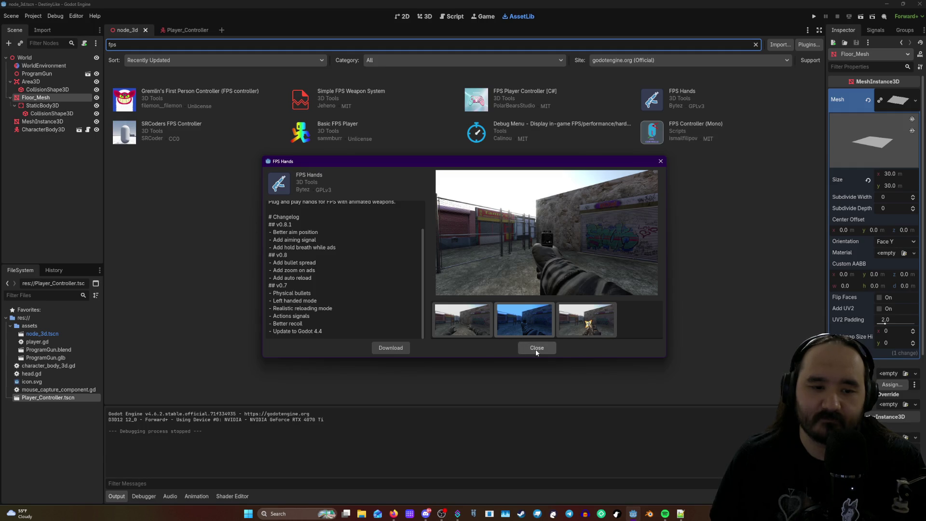
pyautogui.scroll(2, 339, 275)
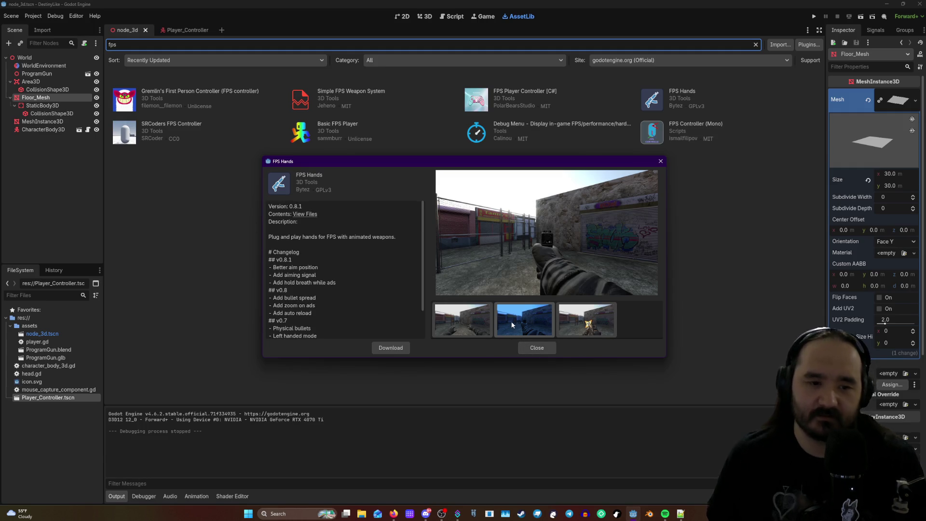
pyautogui.click(545, 348)
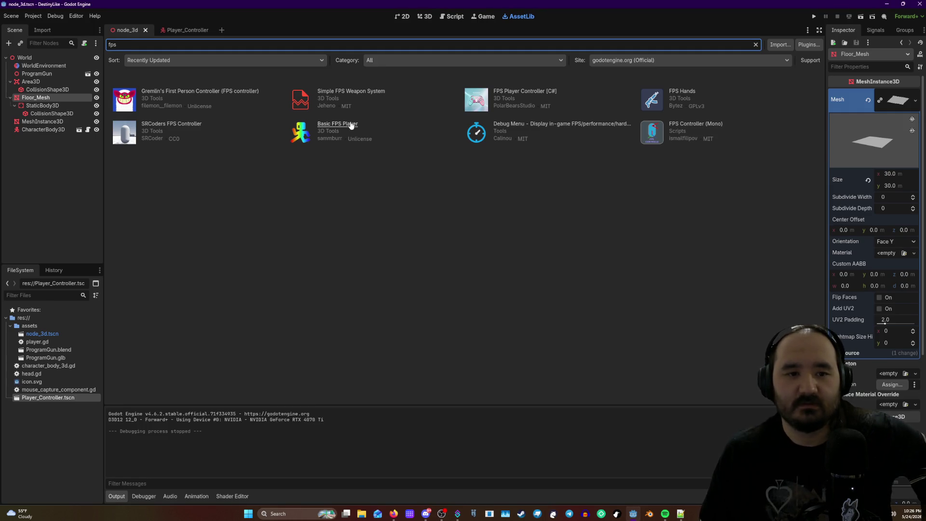
# - Glance at Gremlin's First Person Controller, then download the FPS Player Controller [C#] asset
pyautogui.click(240, 93)
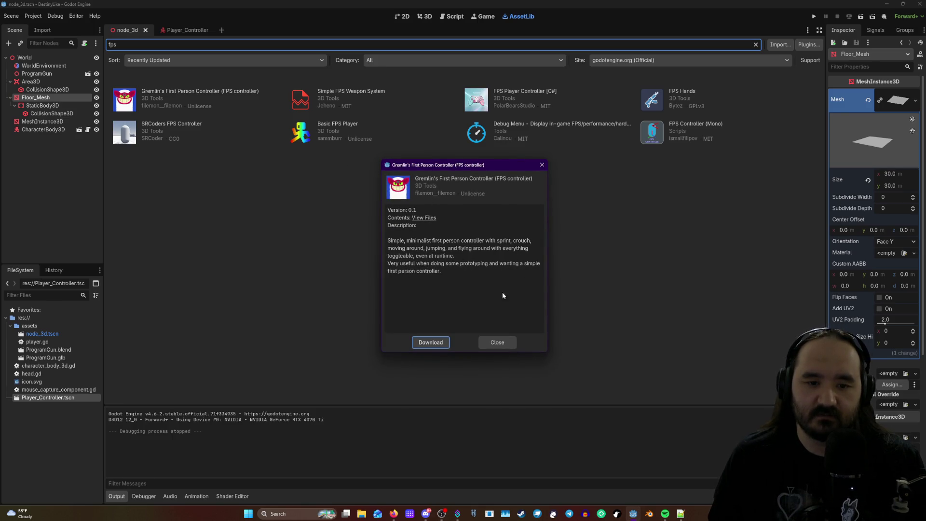
pyautogui.click(497, 342)
pyautogui.click(480, 99)
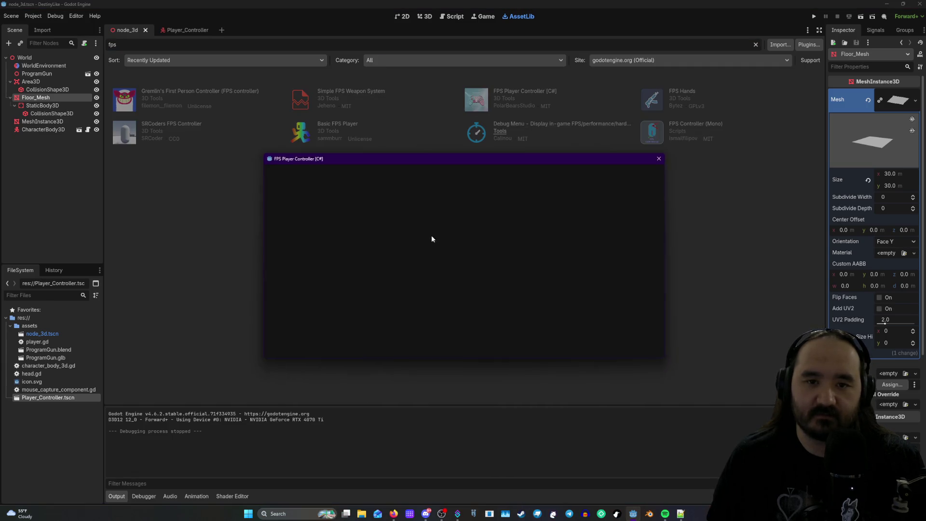
pyautogui.click(391, 352)
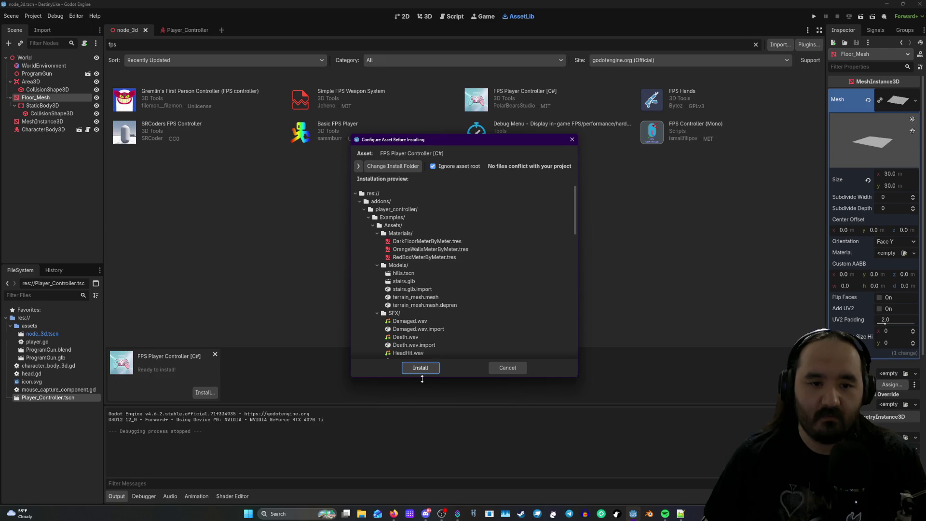
# - Check the addons/player_controller install preview and install FPS Player Controller [C#], acknowledging success
pyautogui.scroll(-3, 416, 273)
pyautogui.scroll(-3, 419, 259)
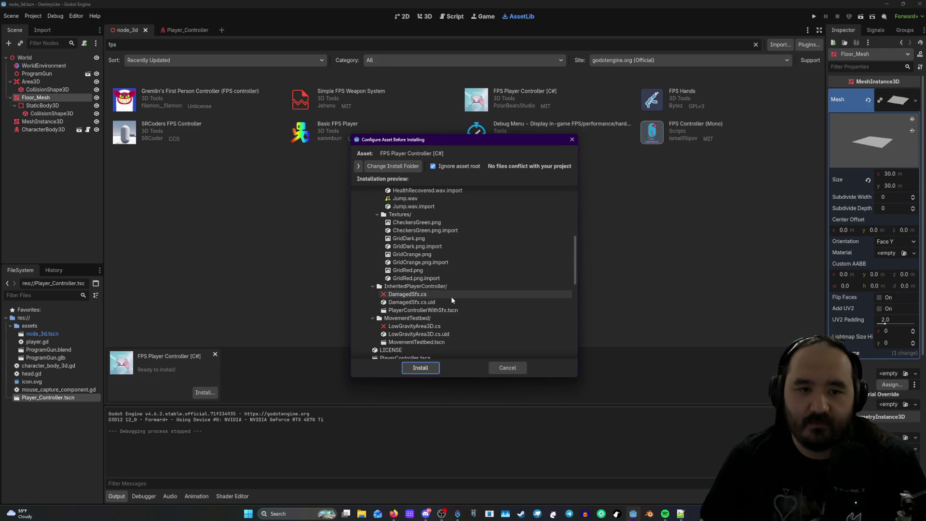
pyautogui.scroll(6, 450, 296)
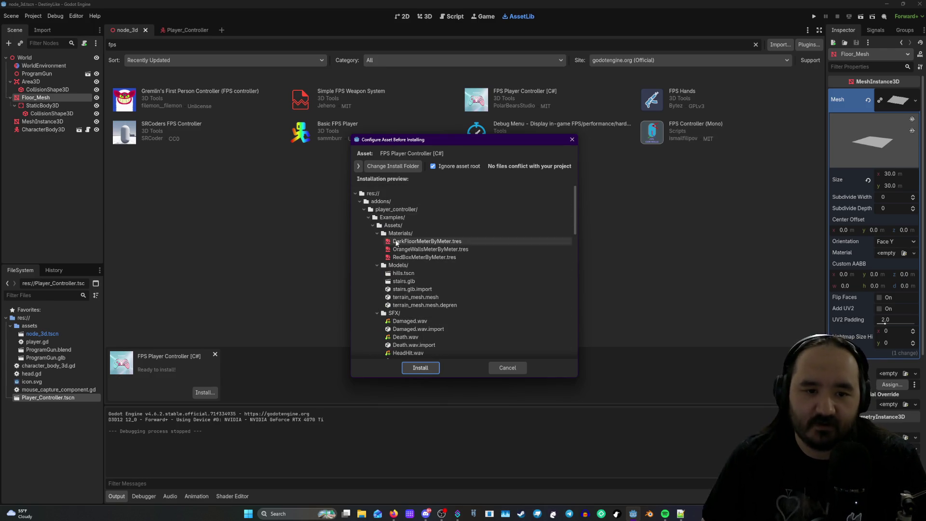
pyautogui.scroll(-10, 471, 274)
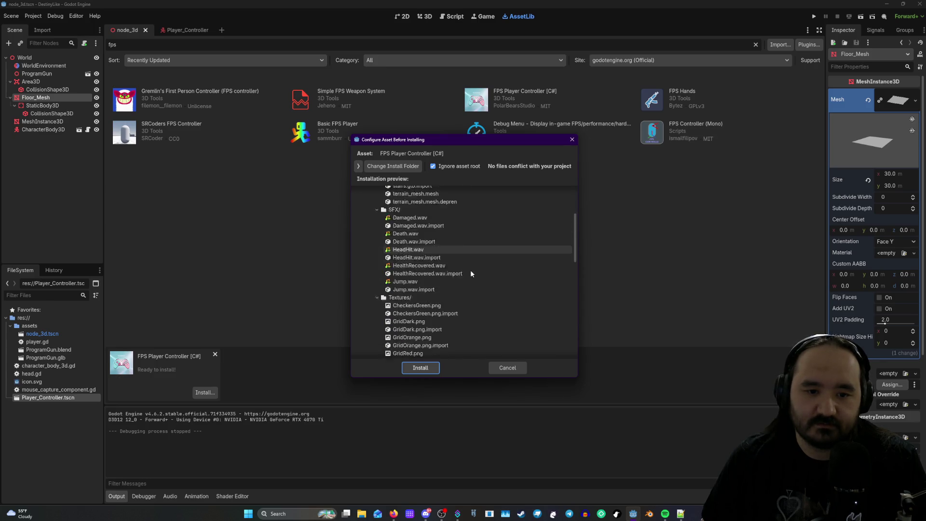
pyautogui.scroll(-5, 470, 270)
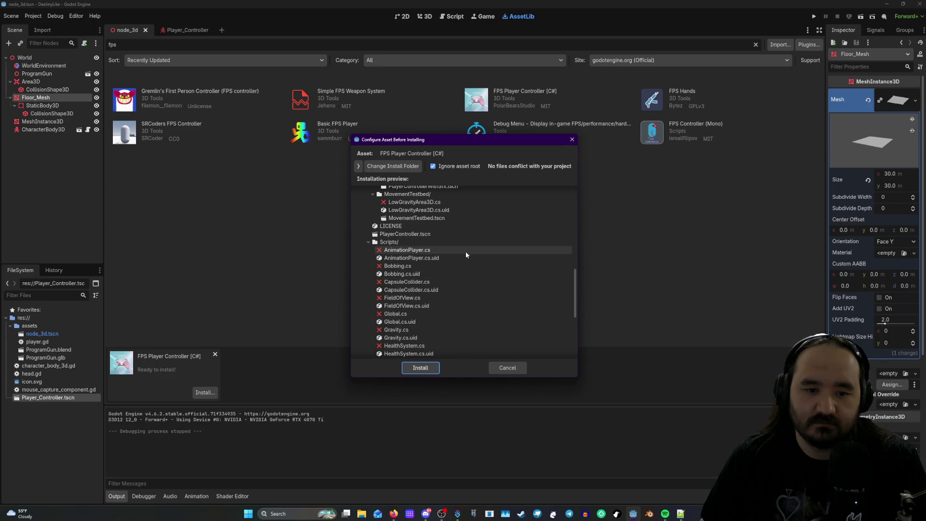
pyautogui.scroll(-2, 427, 245)
pyautogui.scroll(-3, 433, 225)
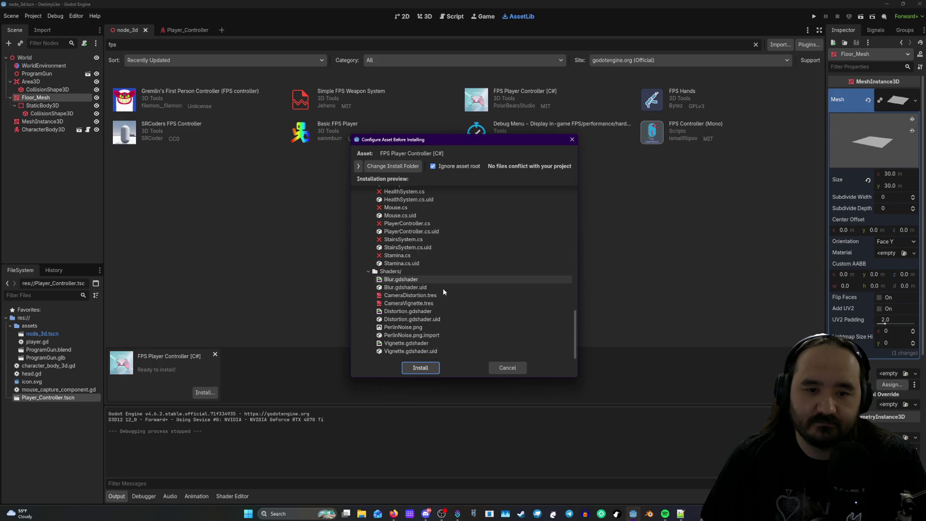
pyautogui.click(426, 369)
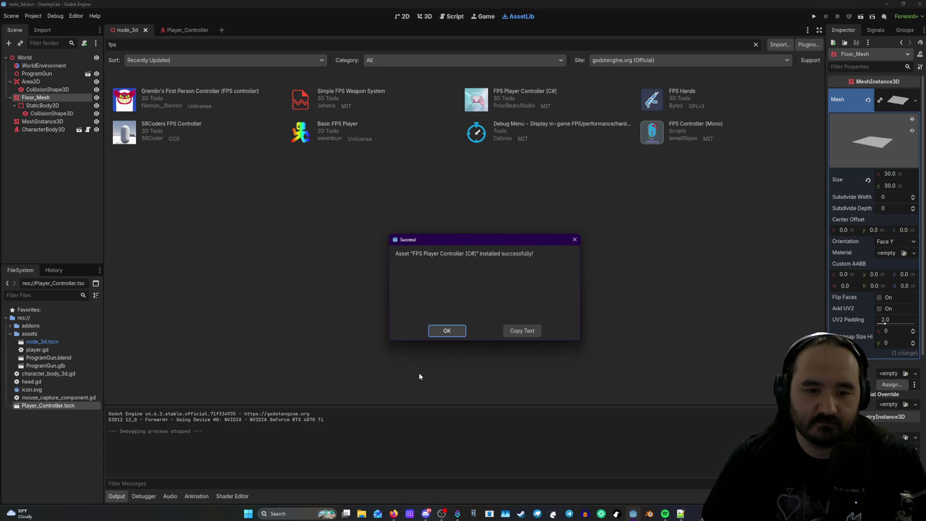
pyautogui.click(447, 330)
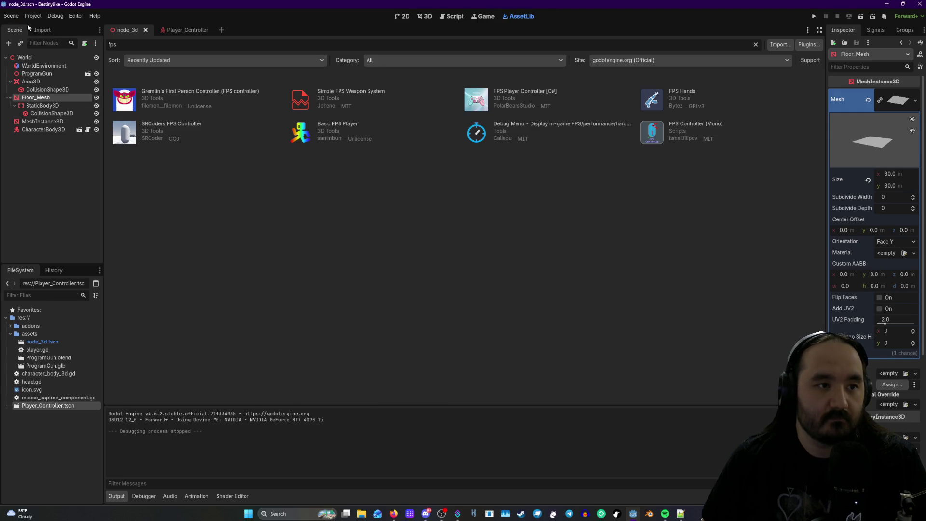
pyautogui.click(48, 32)
pyautogui.click(15, 30)
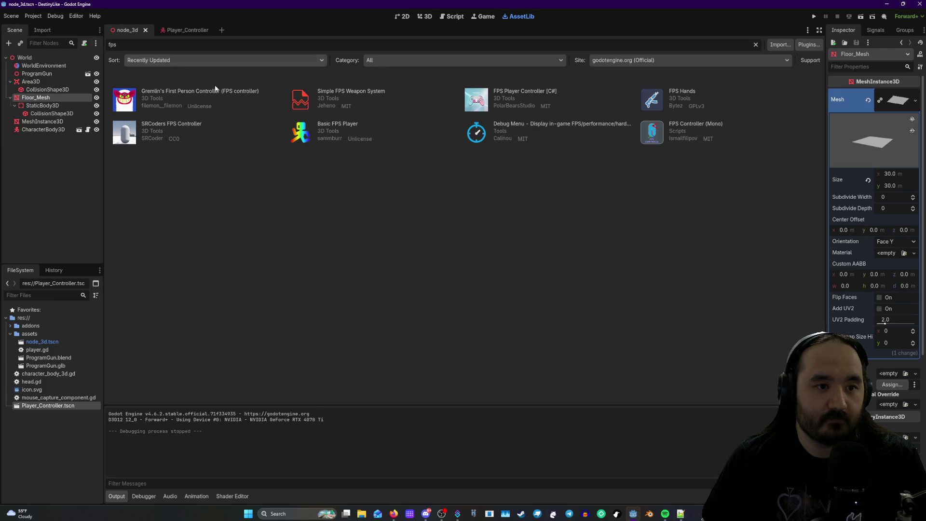
# - In the 3D view, expand addons > player_controller in FileSystem and select CharacterBody3D
pyautogui.click(428, 19)
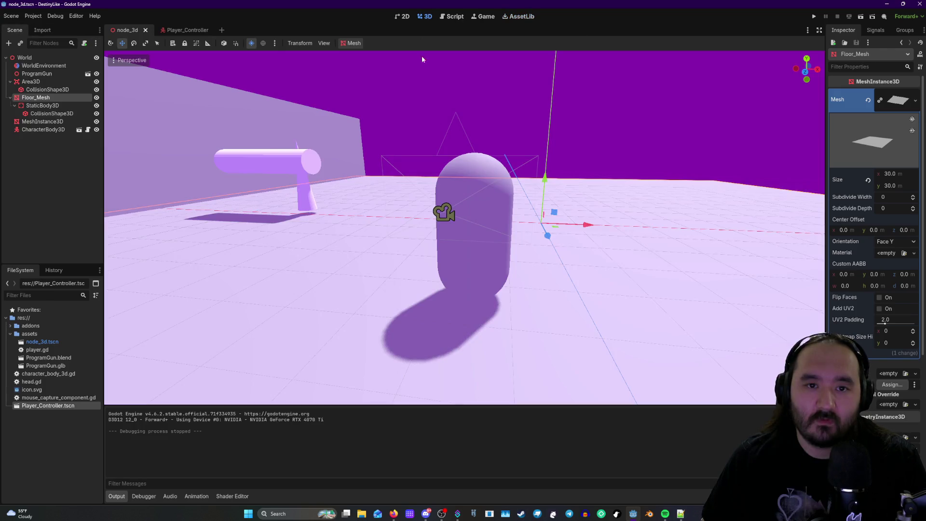
pyautogui.doubleClick(40, 334)
pyautogui.doubleClick(41, 335)
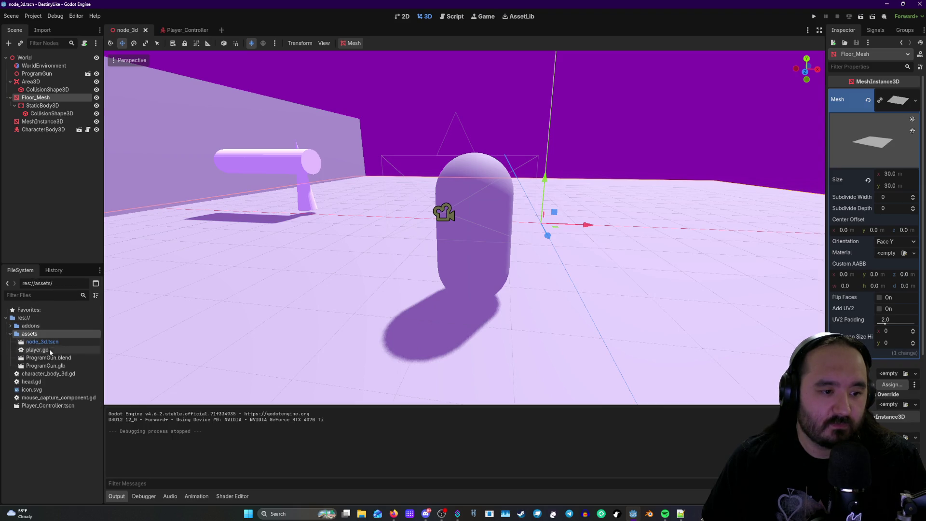
pyautogui.click(11, 326)
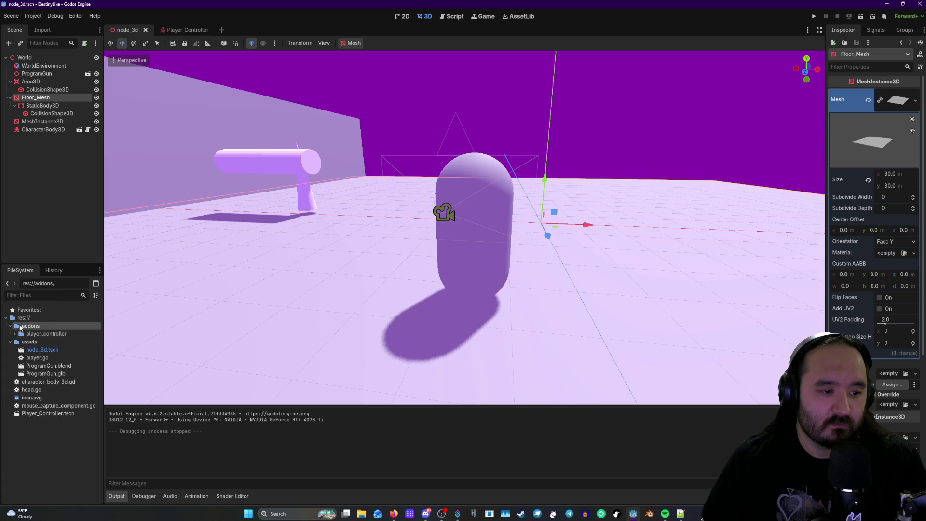
pyautogui.click(39, 335)
pyautogui.doubleClick(38, 335)
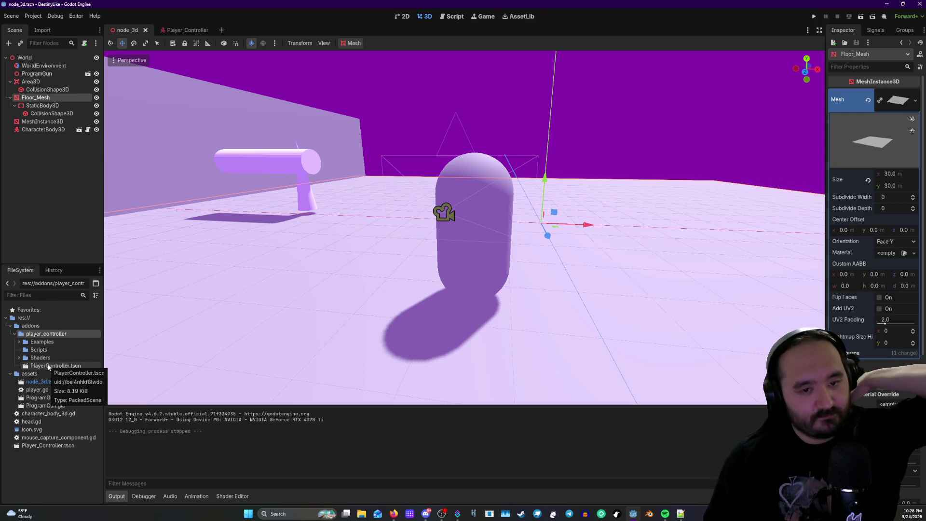
pyautogui.scroll(-5, 140, 349)
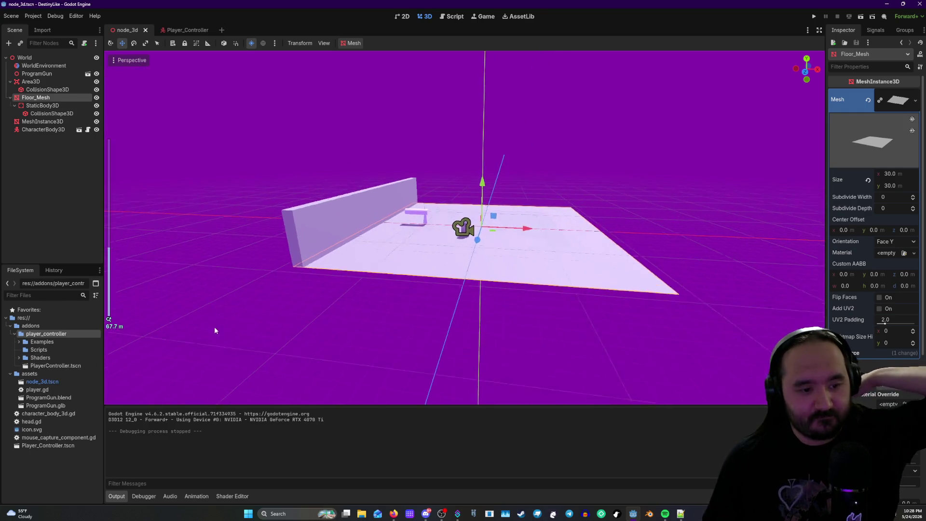
pyautogui.scroll(5, 212, 313)
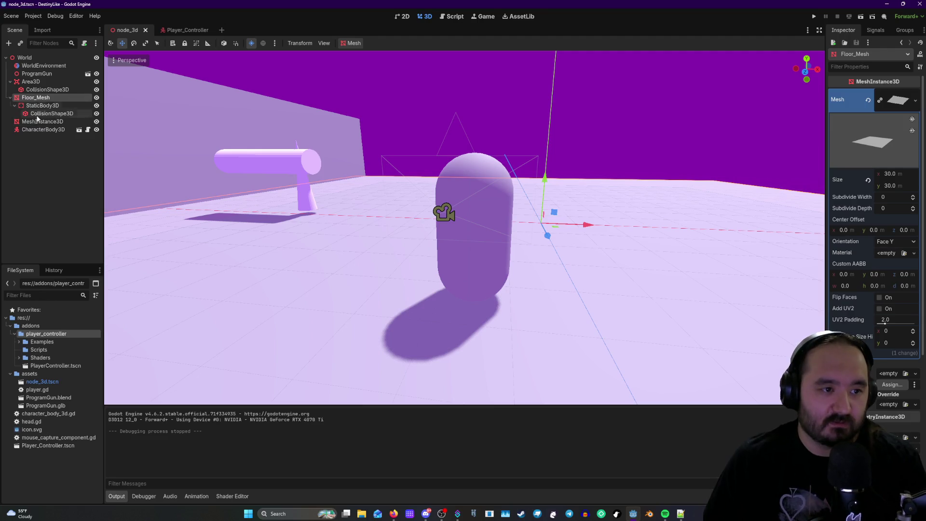
pyautogui.click(42, 131)
# - Delete the CharacterBody3D node and drag PlayerController.tscn into the level
pyautogui.press('Delete')
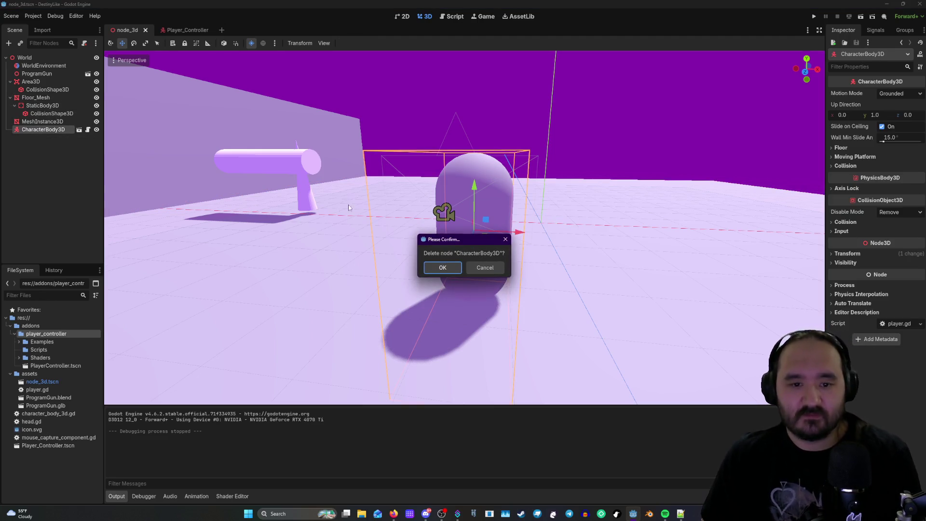
pyautogui.click(442, 265)
pyautogui.moveTo(56, 365)
pyautogui.mouseDown()
pyautogui.moveTo(376, 294)
pyautogui.moveTo(336, 356)
pyautogui.mouseUp()
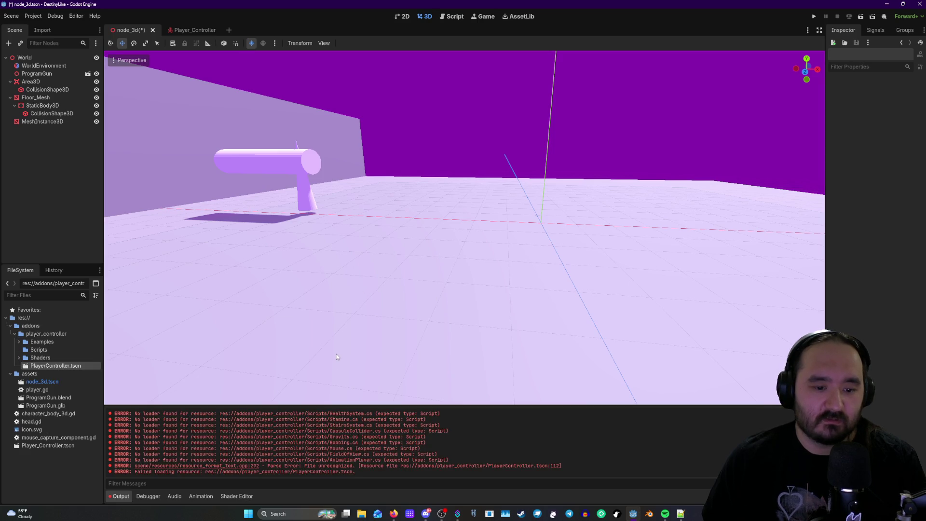
# - Try opening PlayerController.tscn anyway, which fails on missing C# scripts, then undo the deletion
pyautogui.doubleClick(52, 366)
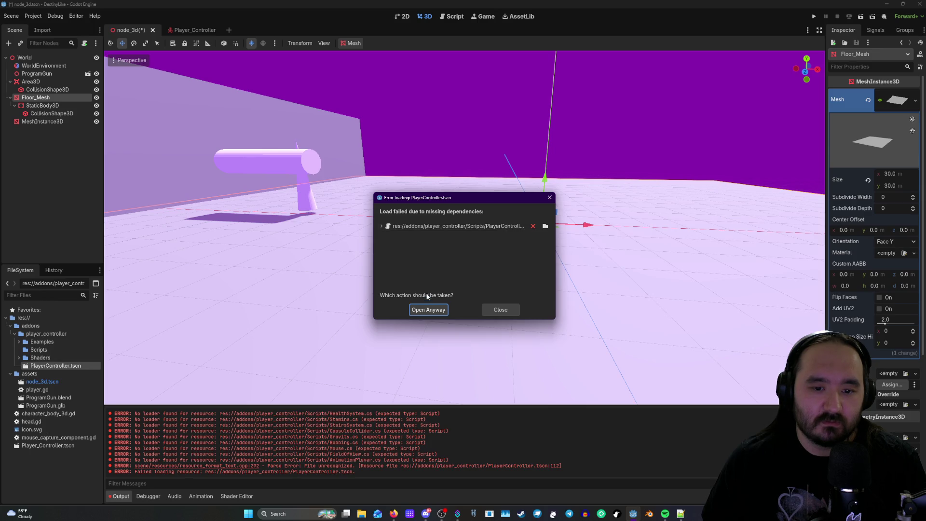
pyautogui.click(434, 313)
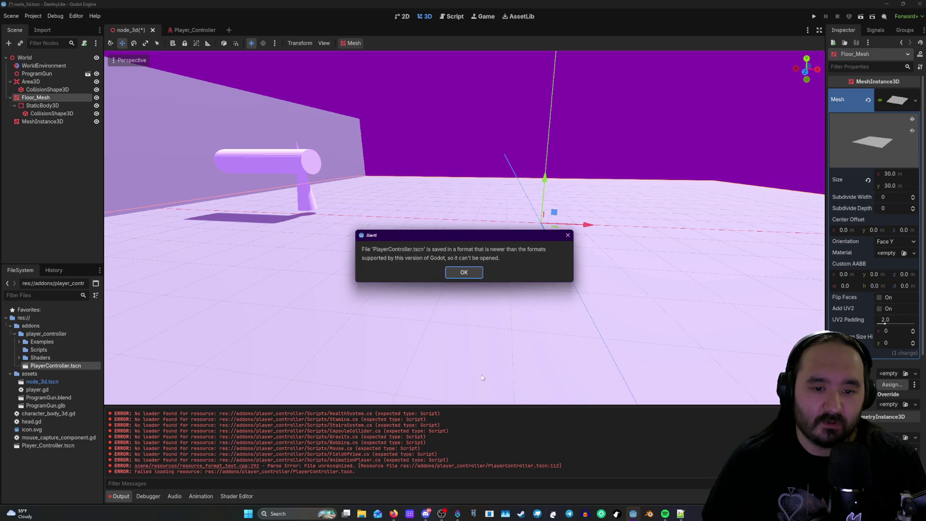
pyautogui.click(477, 273)
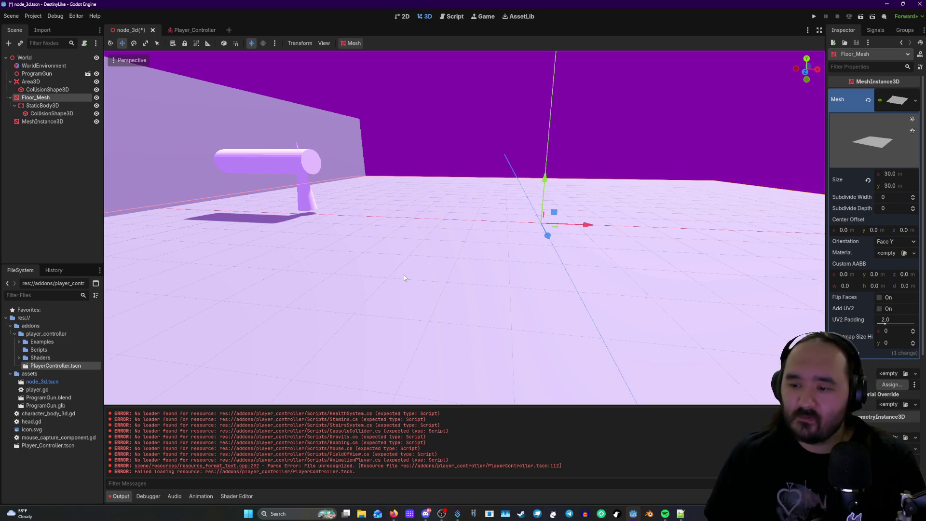
pyautogui.moveTo(108, 318); pyautogui.dragTo(29, 367)
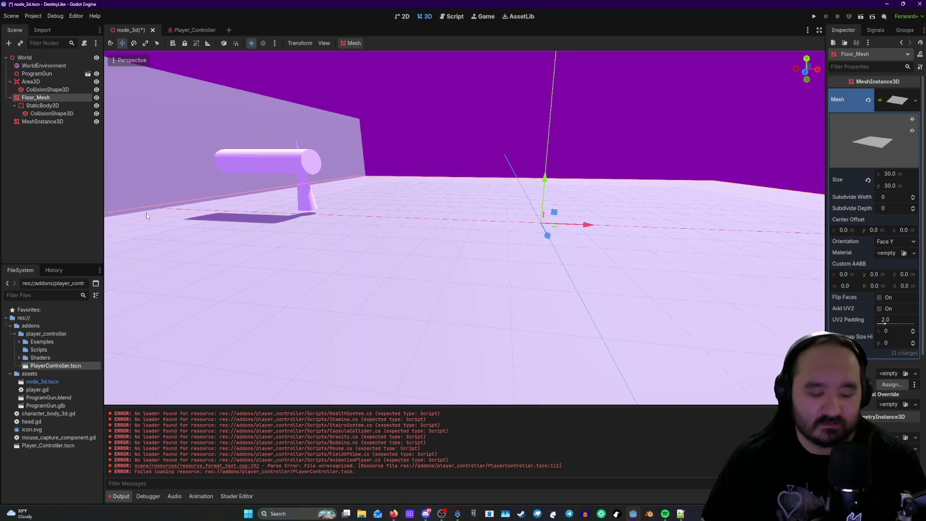
pyautogui.hotkey('ctrl', 'z')
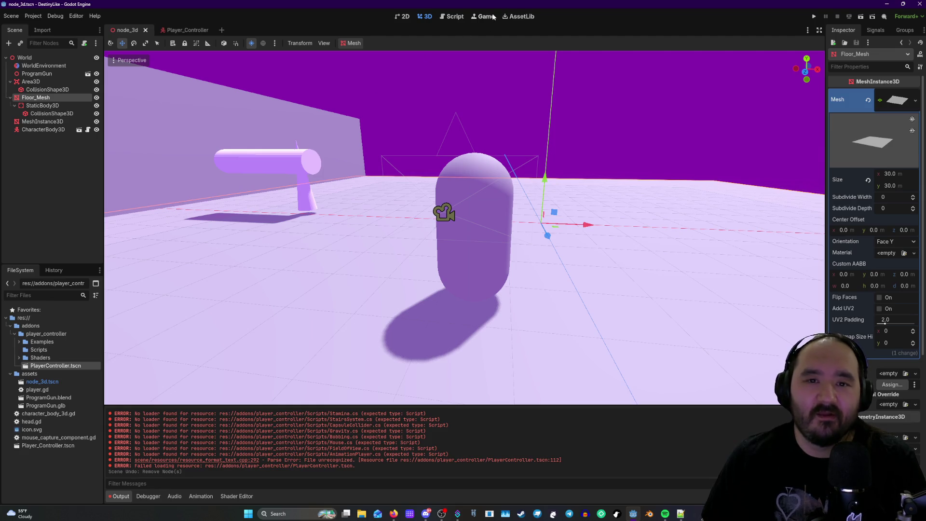
# - Expand the addon's Examples folder and its Assets, InheritedPlayerController and MovementTestbed subfolders
pyautogui.click(517, 17)
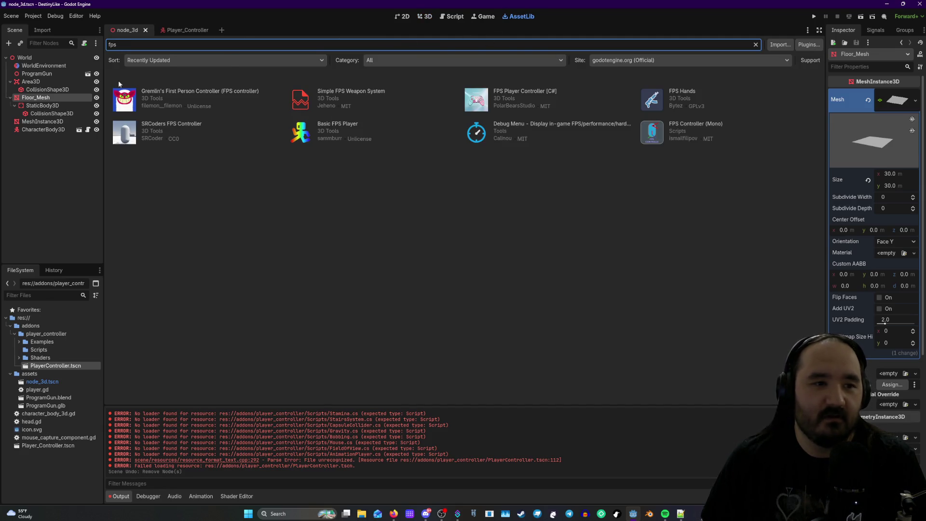
pyautogui.click(32, 327)
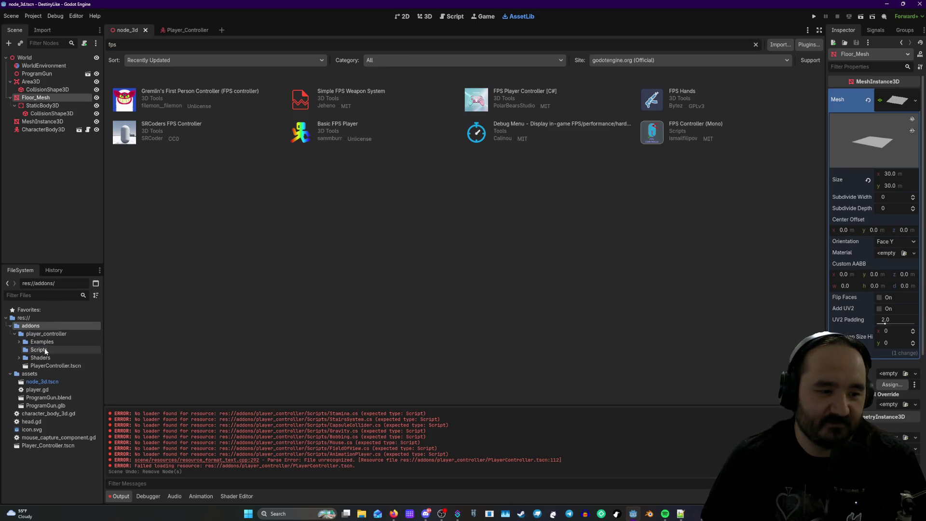
pyautogui.click(20, 357)
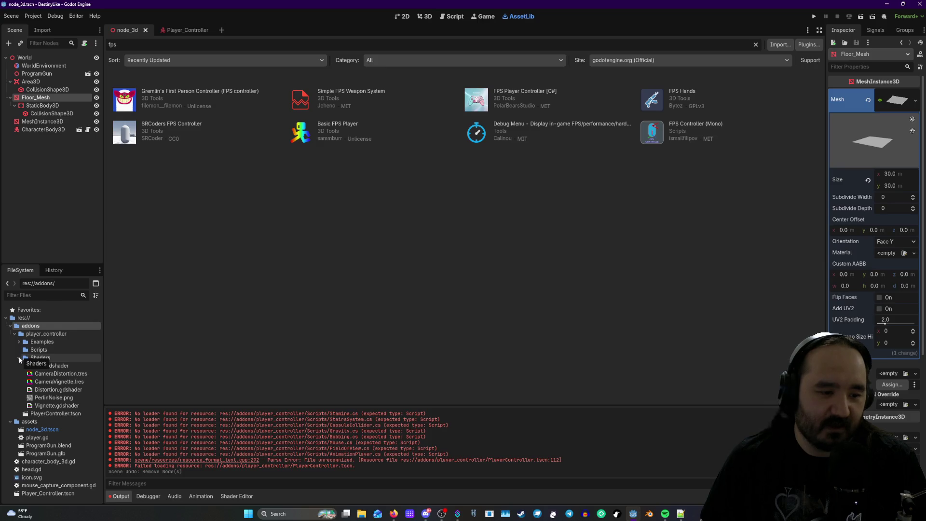
pyautogui.click(19, 357)
pyautogui.click(19, 349)
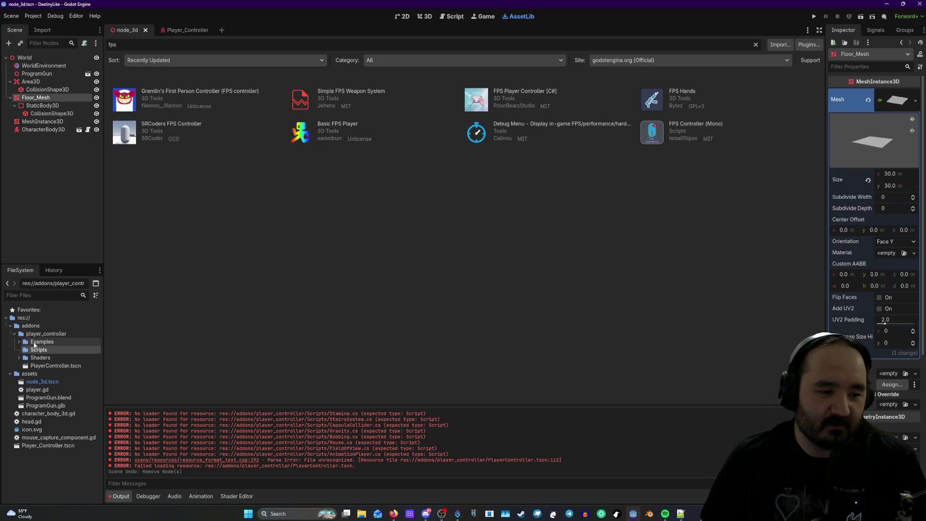
pyautogui.click(19, 341)
pyautogui.doubleClick(53, 357)
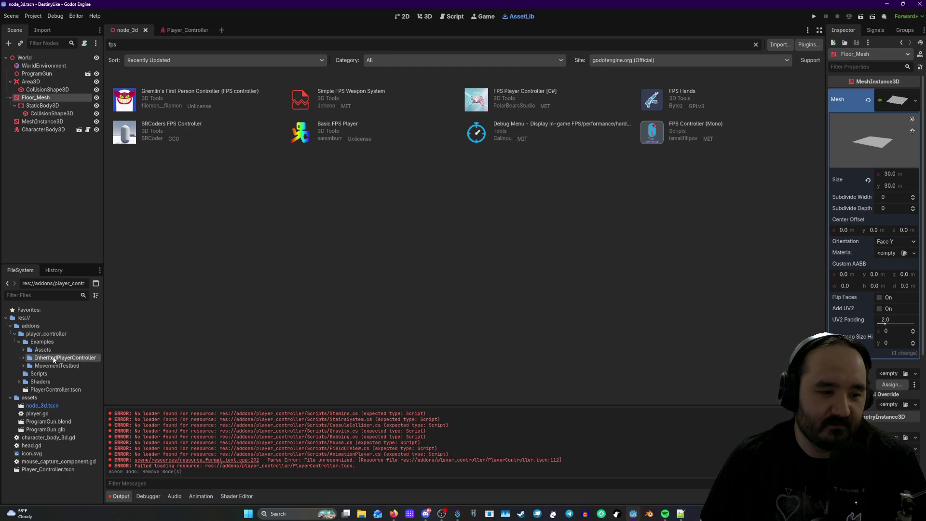
pyautogui.doubleClick(44, 349)
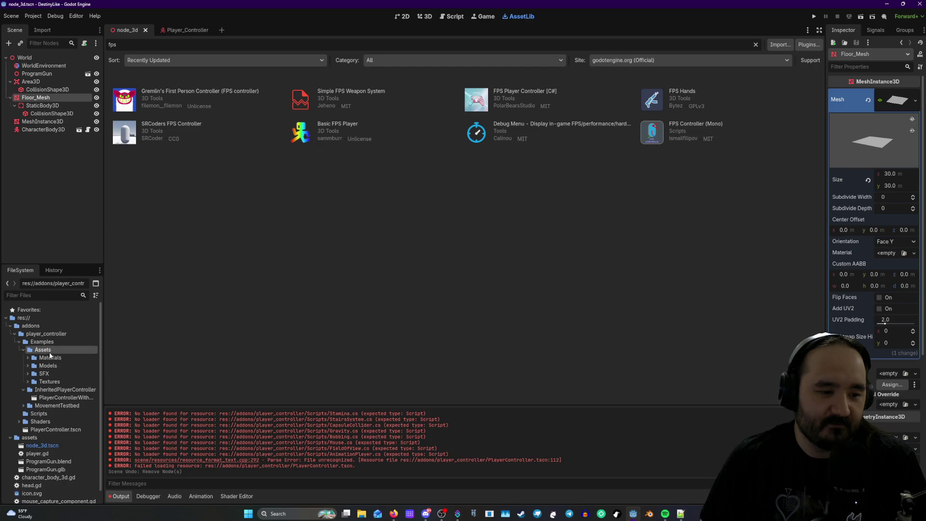
pyautogui.doubleClick(53, 405)
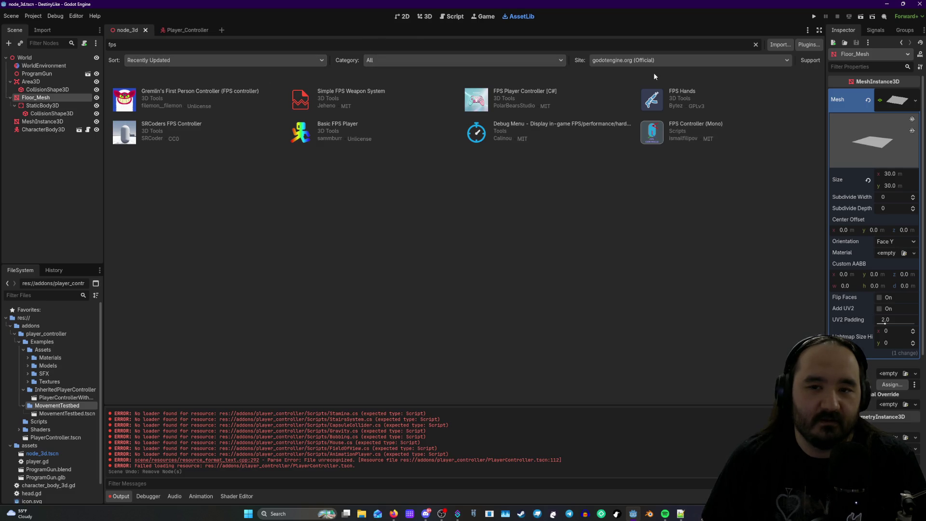
# - Filter the fps assets to 3D Tools and review the FPS Player Controller [C#] details, version 0.5
pyautogui.click(548, 64)
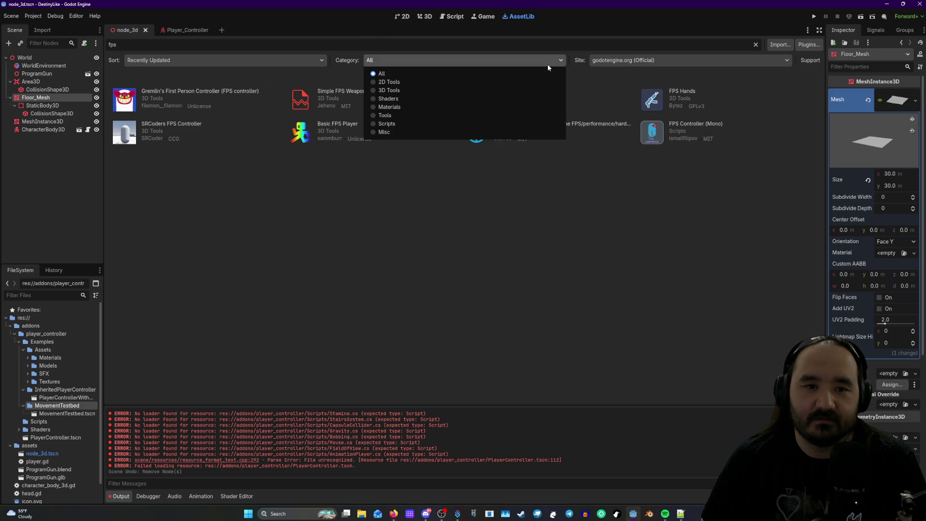
pyautogui.click(372, 90)
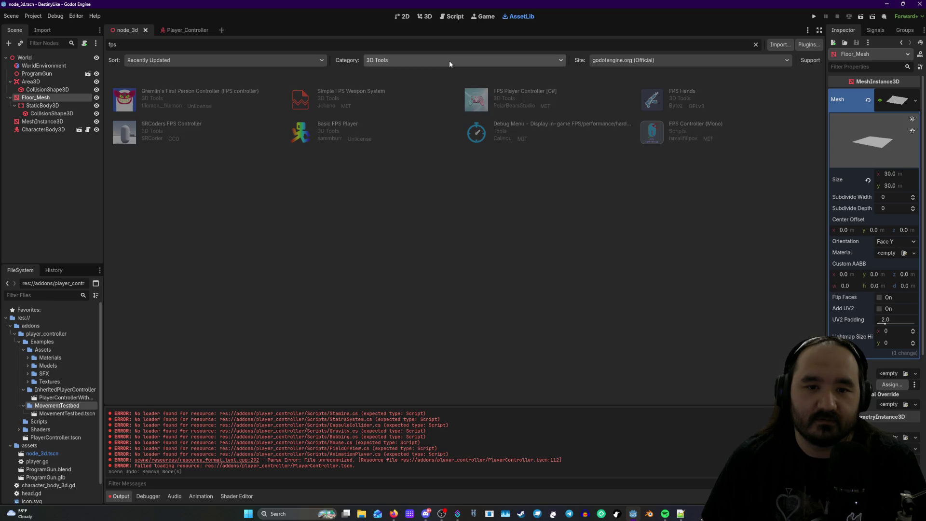
pyautogui.click(541, 95)
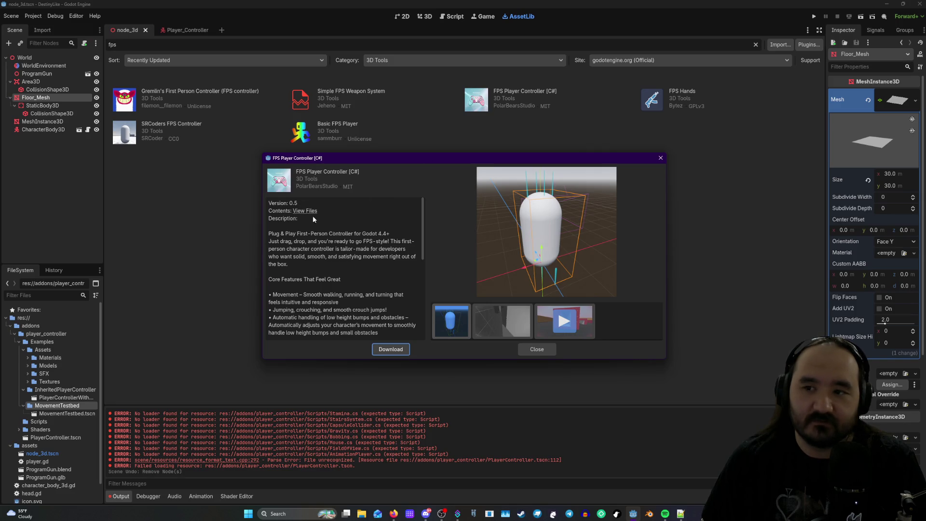
pyautogui.scroll(-5, 338, 232)
pyautogui.scroll(5, 403, 249)
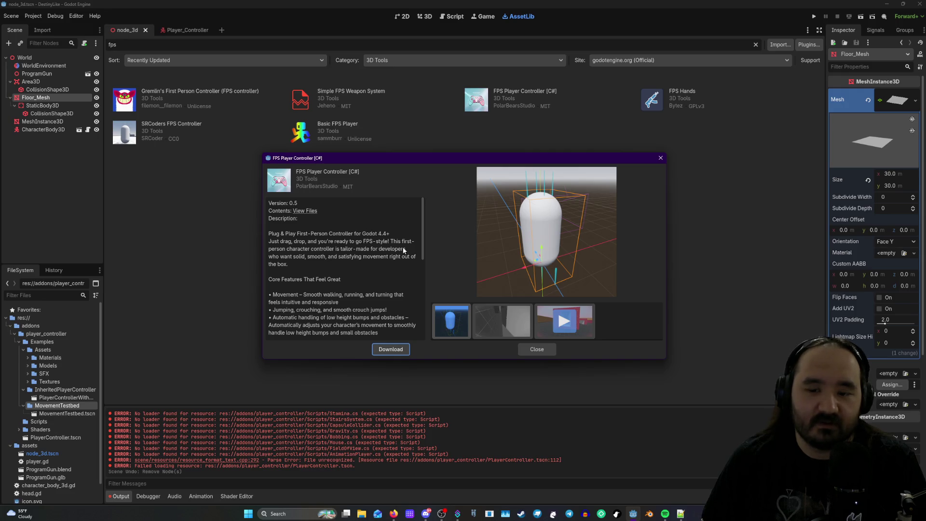
pyautogui.scroll(-5, 403, 249)
pyautogui.scroll(10, 403, 247)
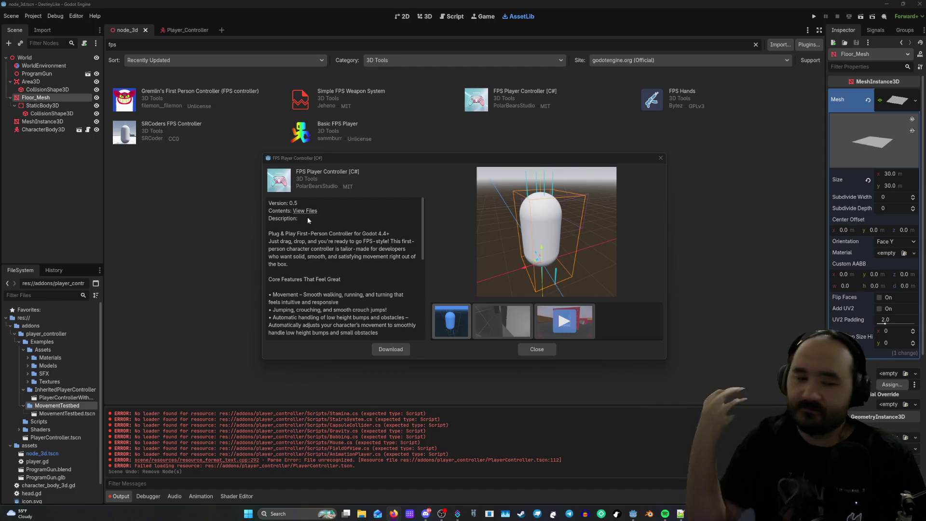
pyautogui.click(536, 349)
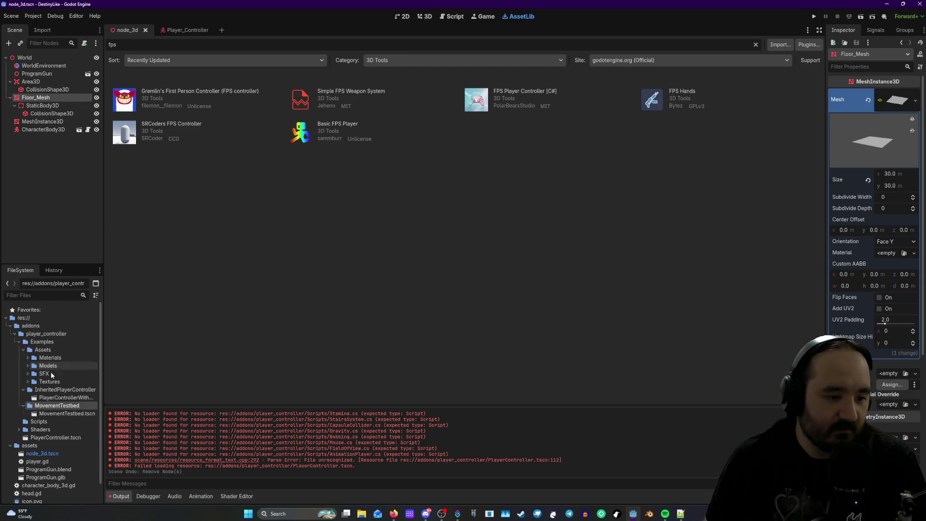
pyautogui.click(64, 398)
pyautogui.click(62, 413)
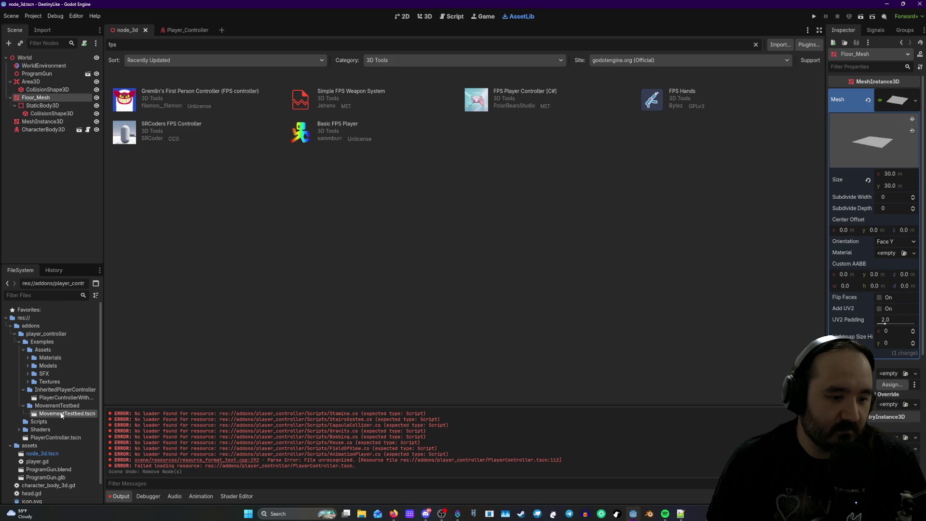
pyautogui.scroll(-1, 62, 414)
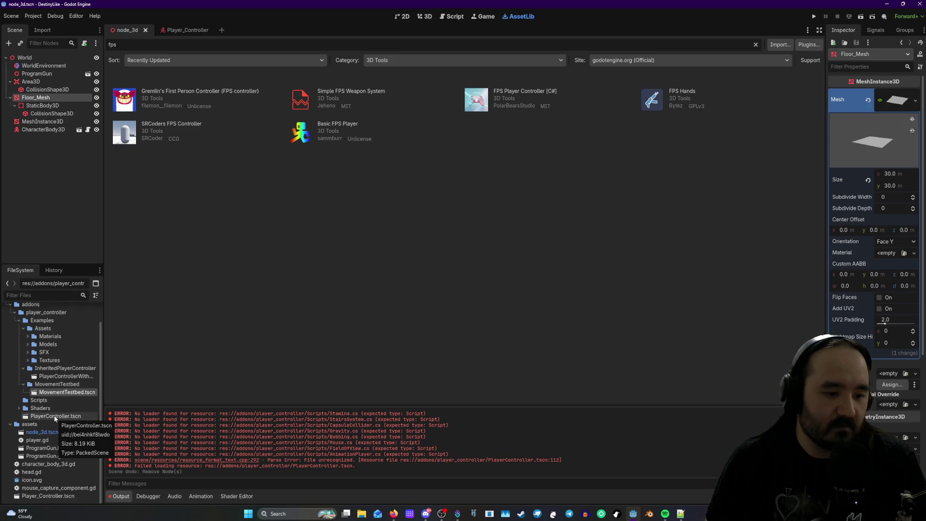
pyautogui.doubleClick(55, 416)
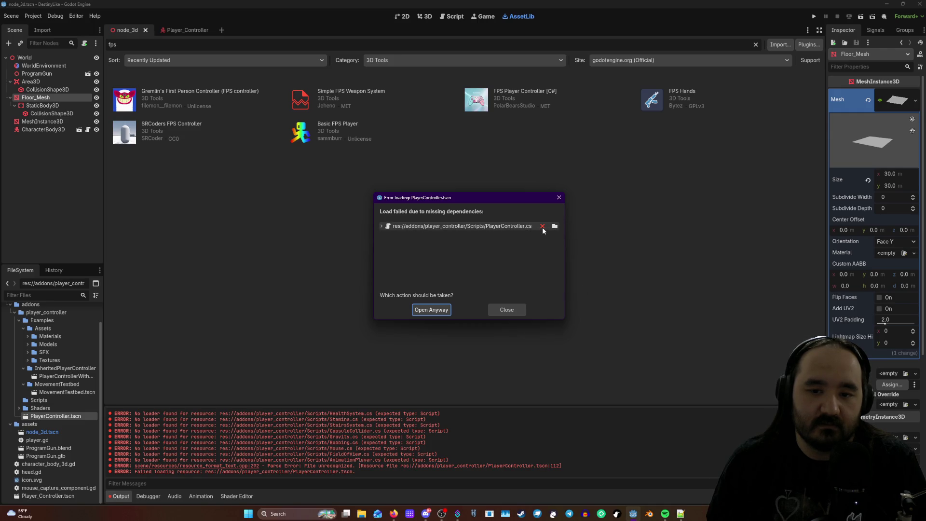
pyautogui.click(433, 310)
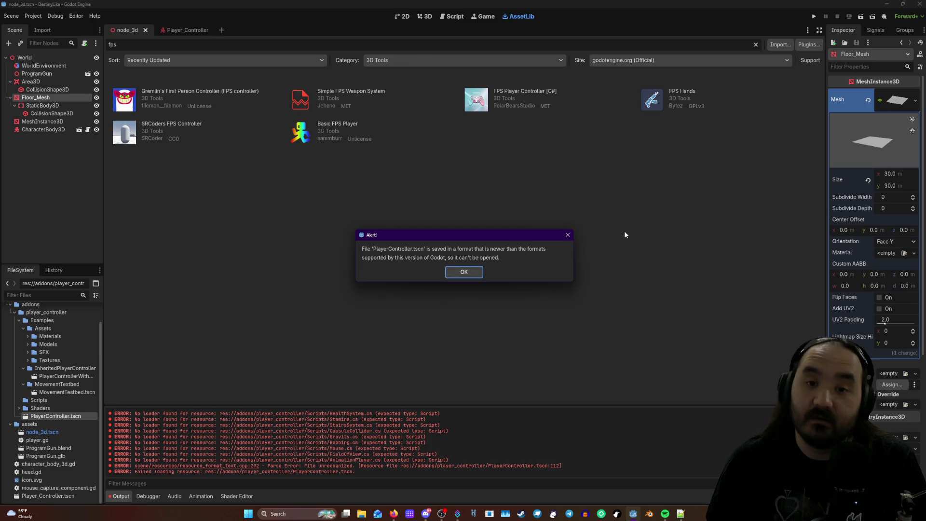
pyautogui.click(568, 235)
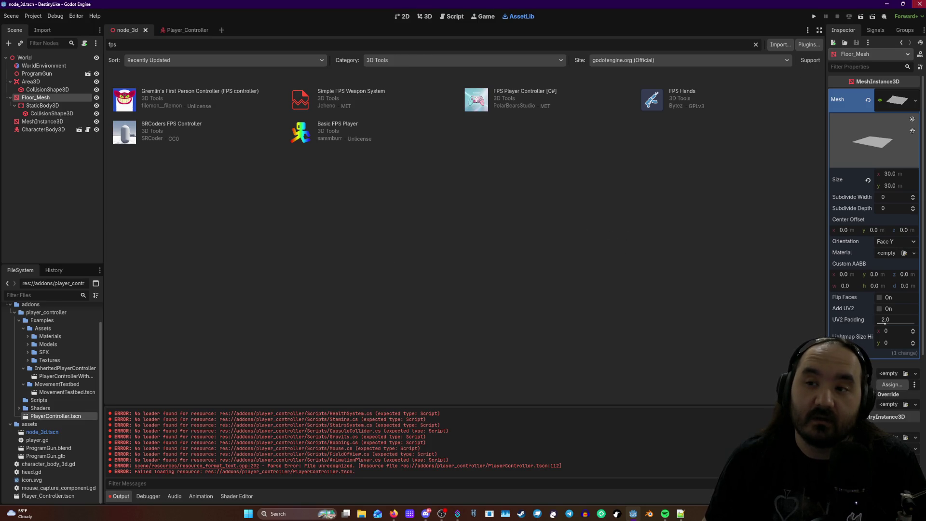
pyautogui.click(920, 18)
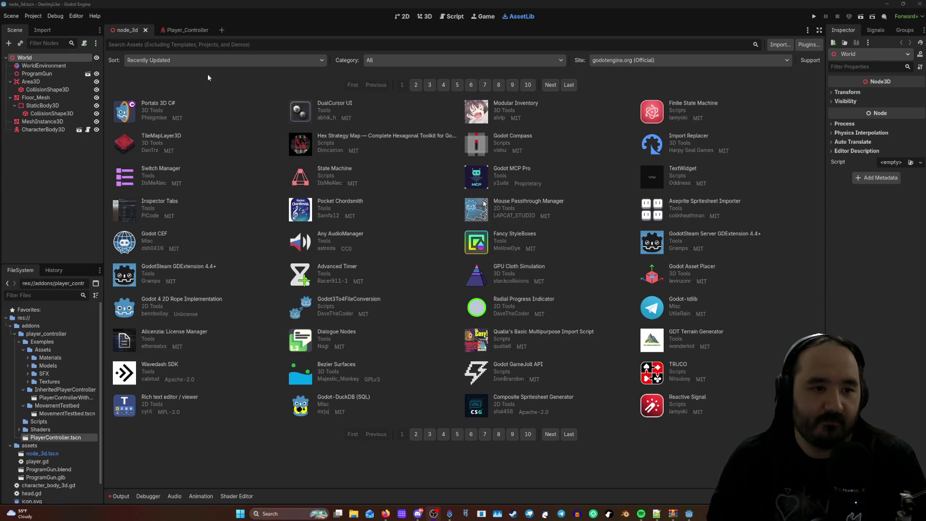
# - Open PlayerController.tscn from the FileSystem dock, which raises the missing-dependencies warning
pyautogui.doubleClick(56, 437)
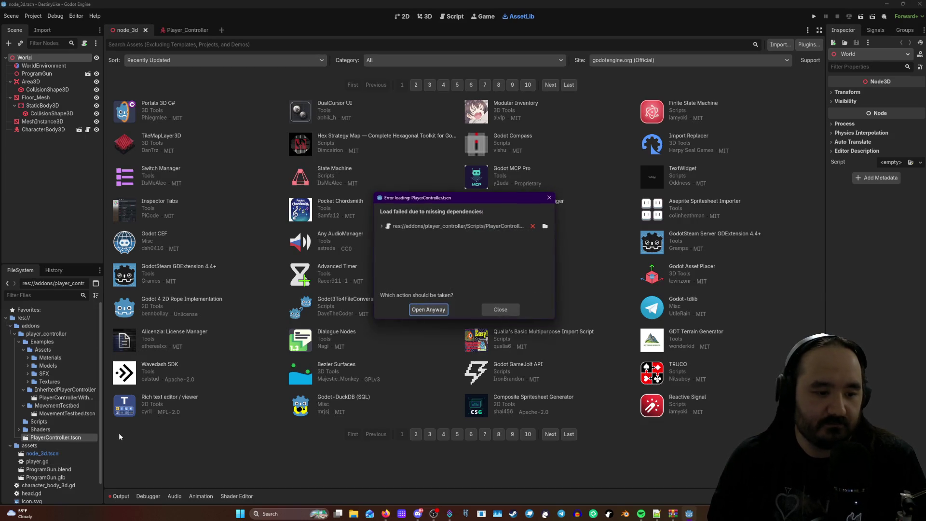
# - Force-open PlayerController.tscn, acknowledge it cannot load, then switch to the Script workspace
pyautogui.click(428, 307)
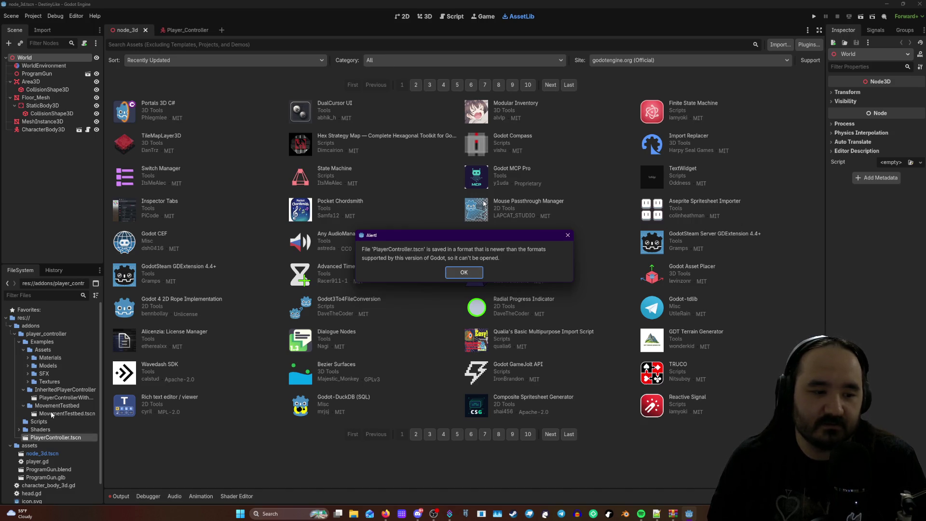
pyautogui.click(449, 273)
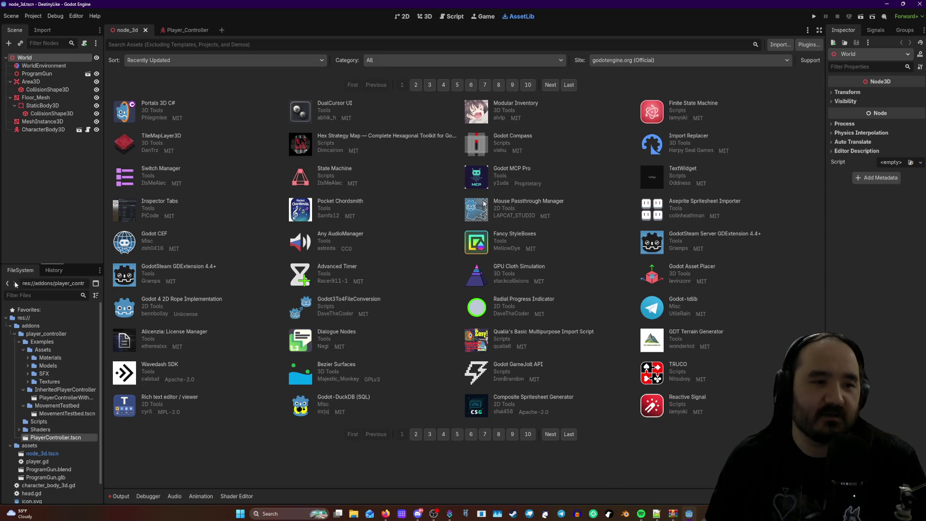
pyautogui.scroll(-1, 8, 341)
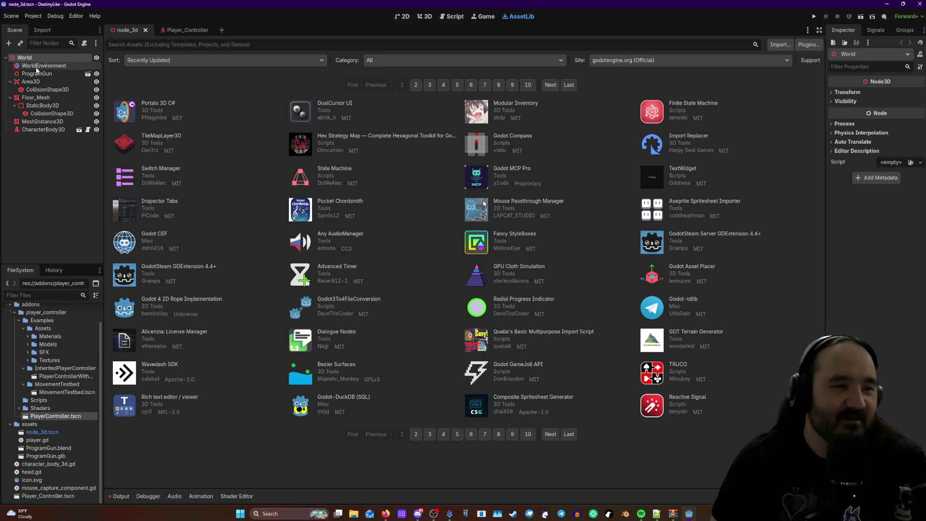
pyautogui.scroll(2, 40, 404)
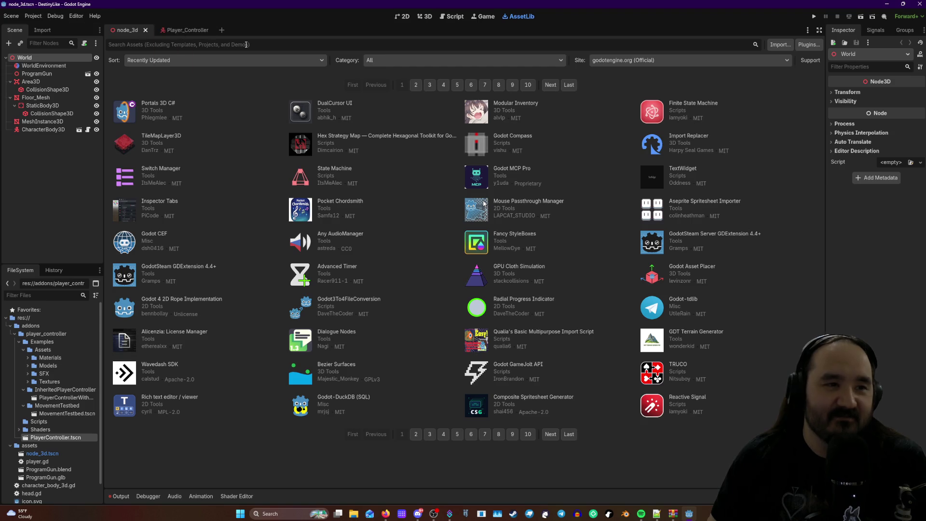
pyautogui.click(486, 16)
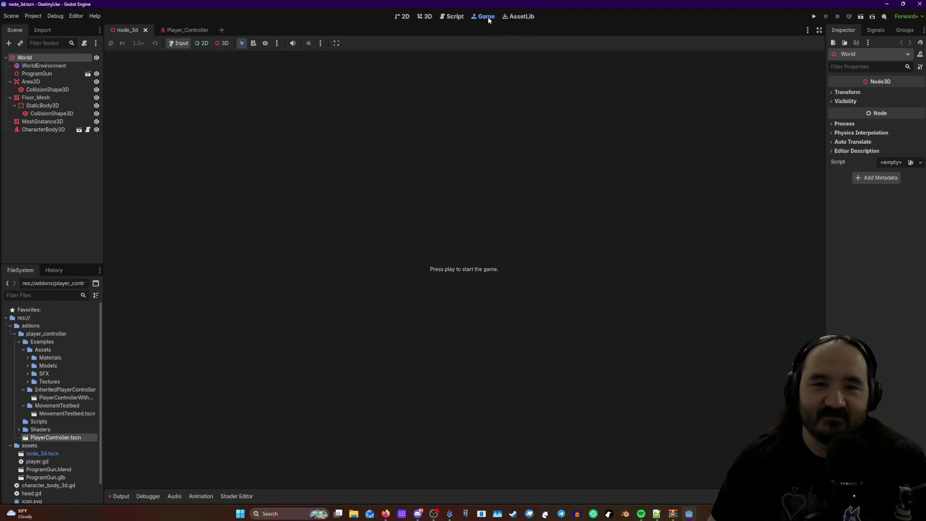
pyautogui.click(454, 18)
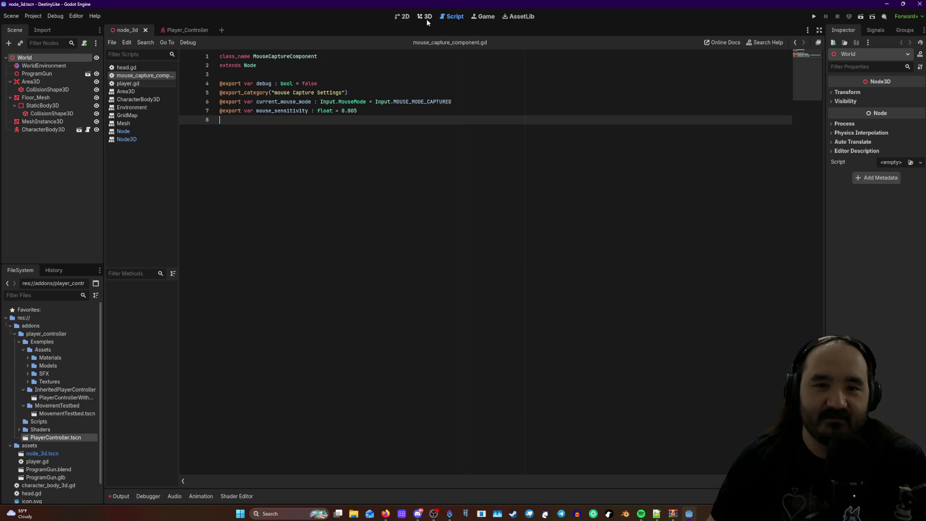
# - Back in the 3D view, fly around the gun and character, then run the game with F5
pyautogui.click(426, 19)
pyautogui.press('w')
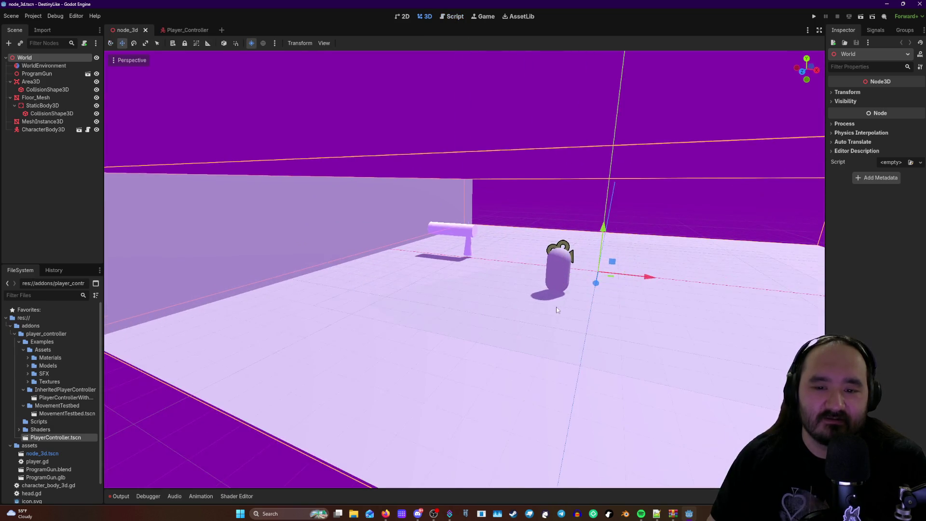
pyautogui.rightClick(569, 311)
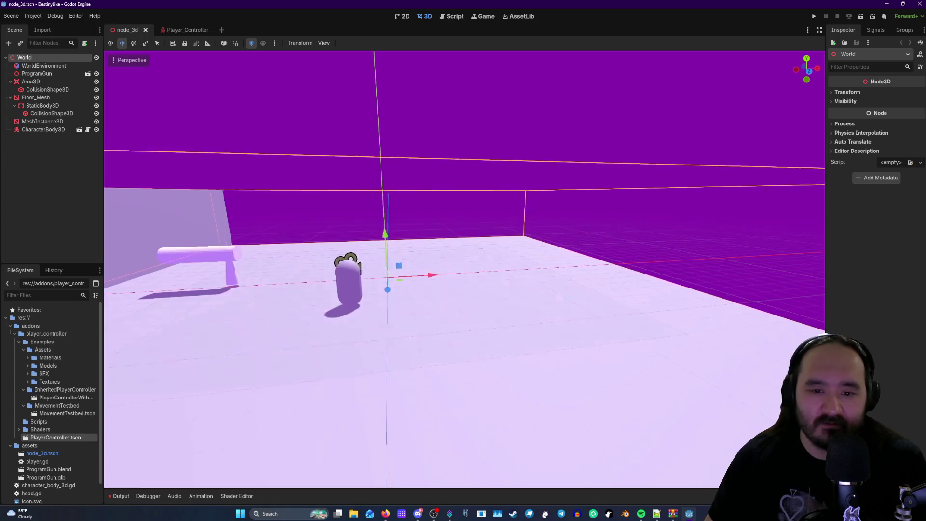
pyautogui.press('w')
pyautogui.scroll(2, 464, 268)
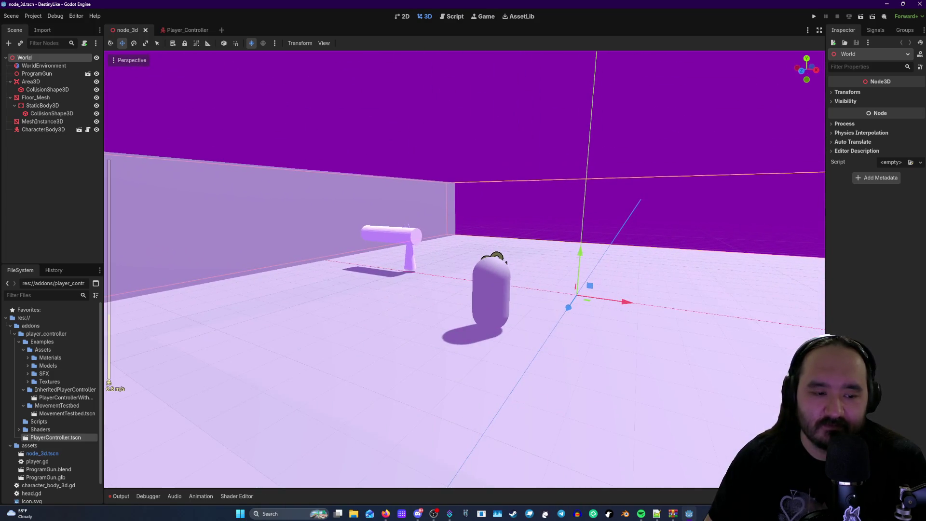
pyautogui.press('w')
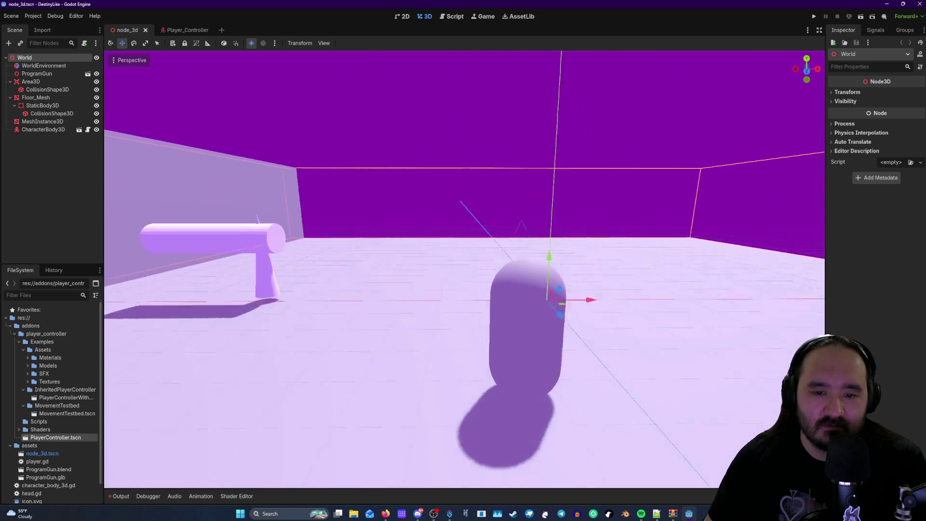
pyautogui.press('s')
pyautogui.press('F5')
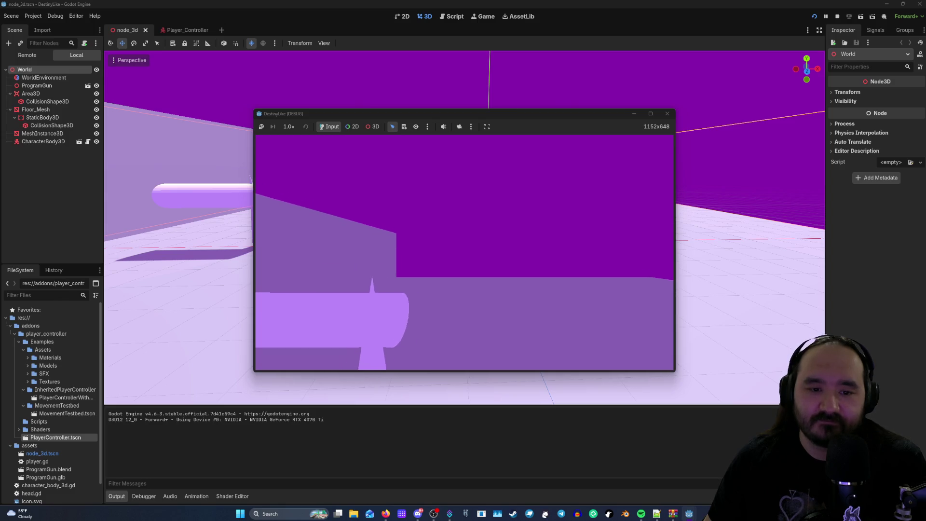
# - Walk the player past the gun toward the wall and back, then exit with Escape
pyautogui.press('w')
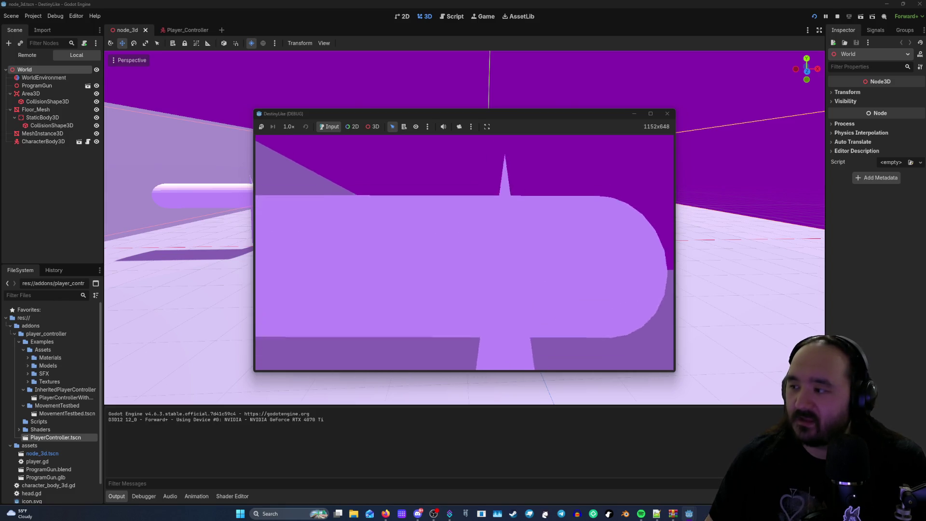
pyautogui.press('w')
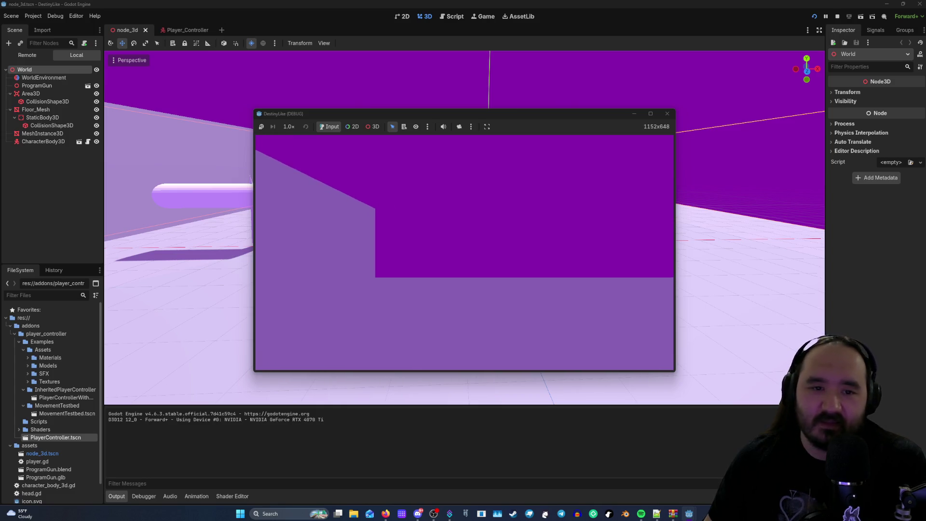
pyautogui.press('w')
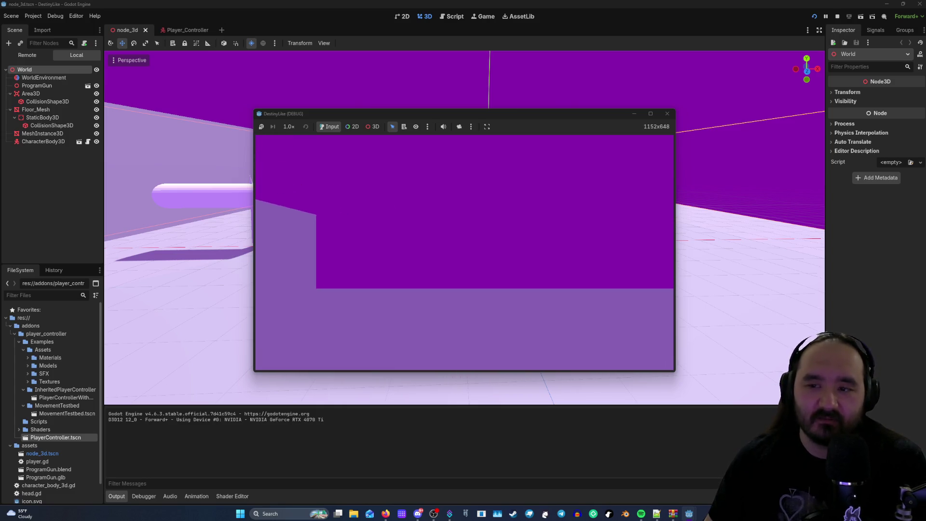
pyautogui.press('s')
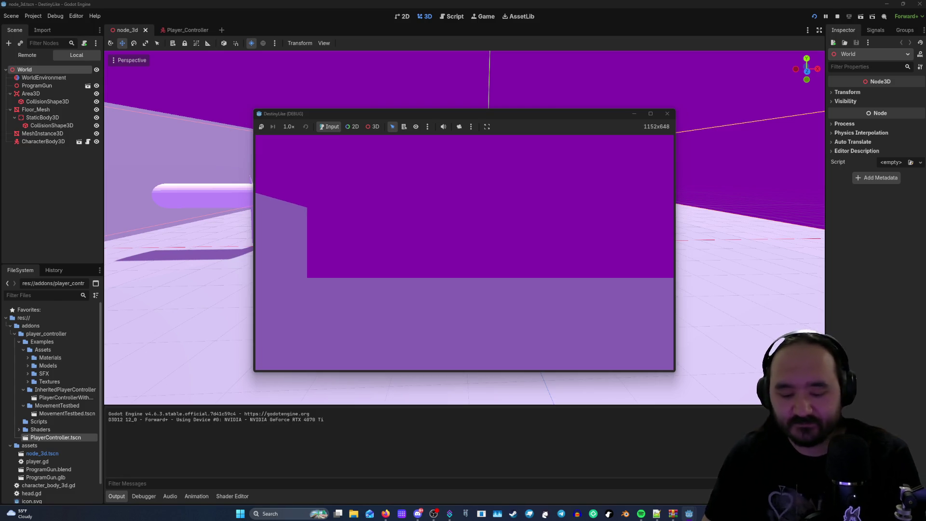
pyautogui.press('Escape')
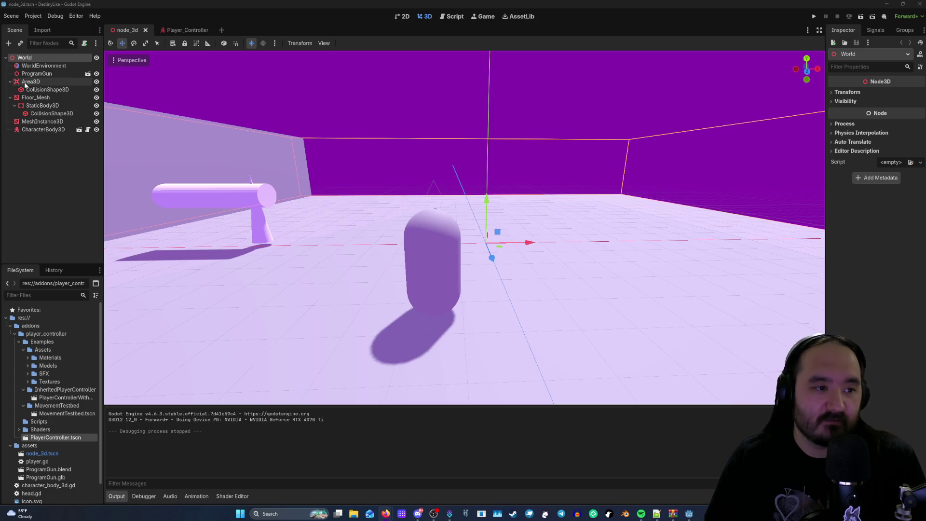
# - In the Player_Controller scene, open the CameraController's head.gd script and bring up its FileSystem options
pyautogui.click(189, 30)
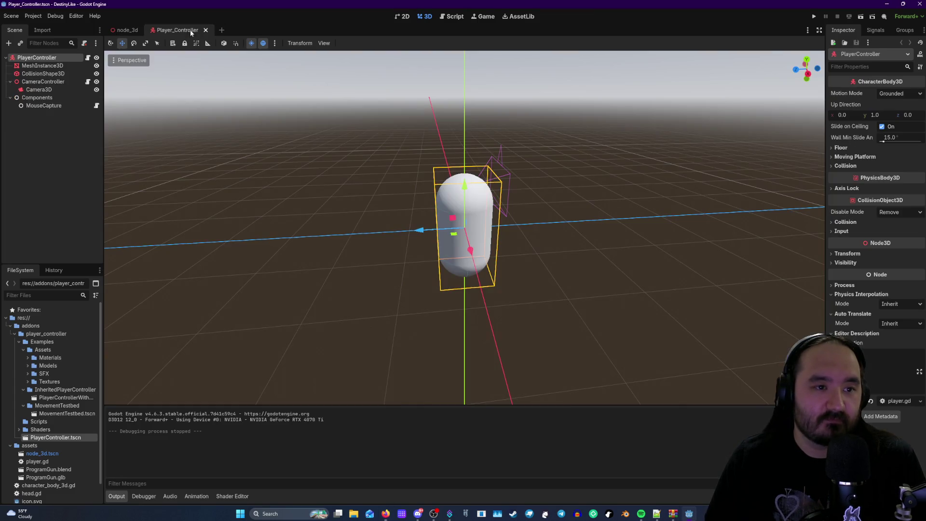
pyautogui.click(43, 82)
pyautogui.click(39, 90)
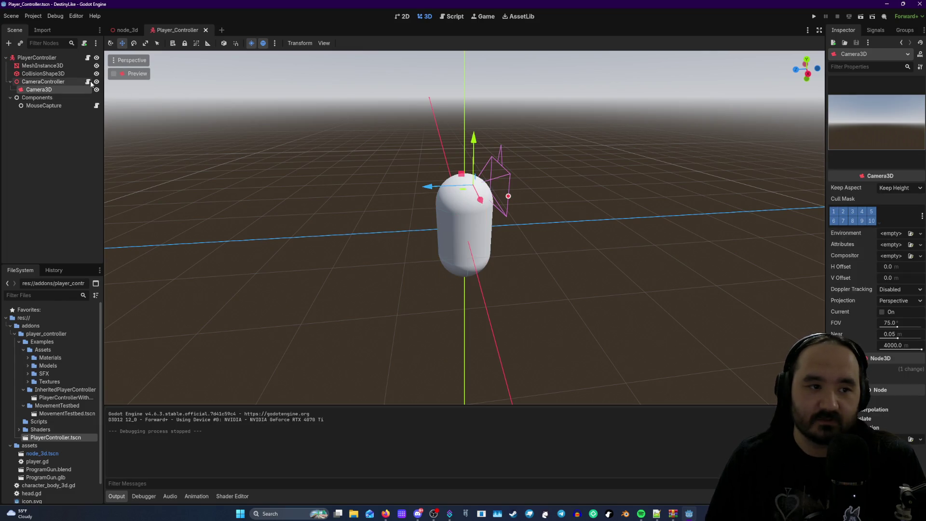
pyautogui.click(88, 82)
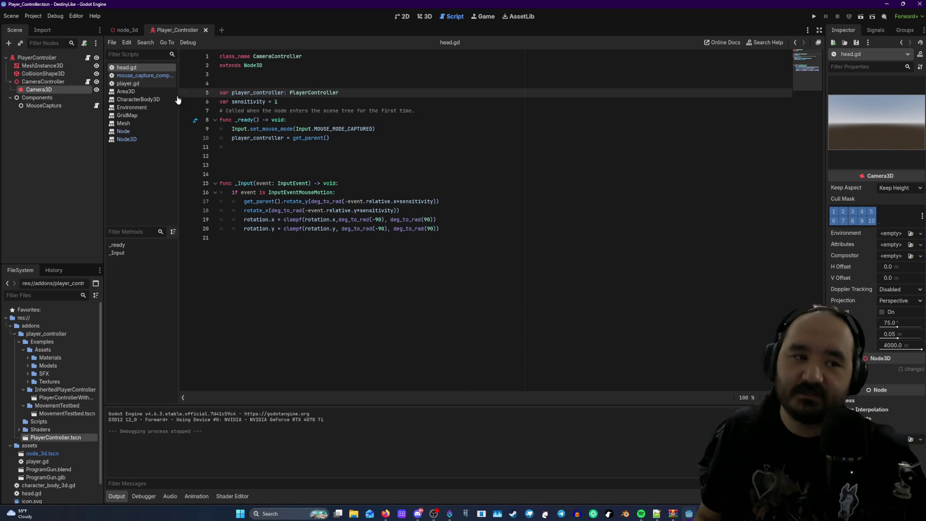
pyautogui.rightClick(127, 68)
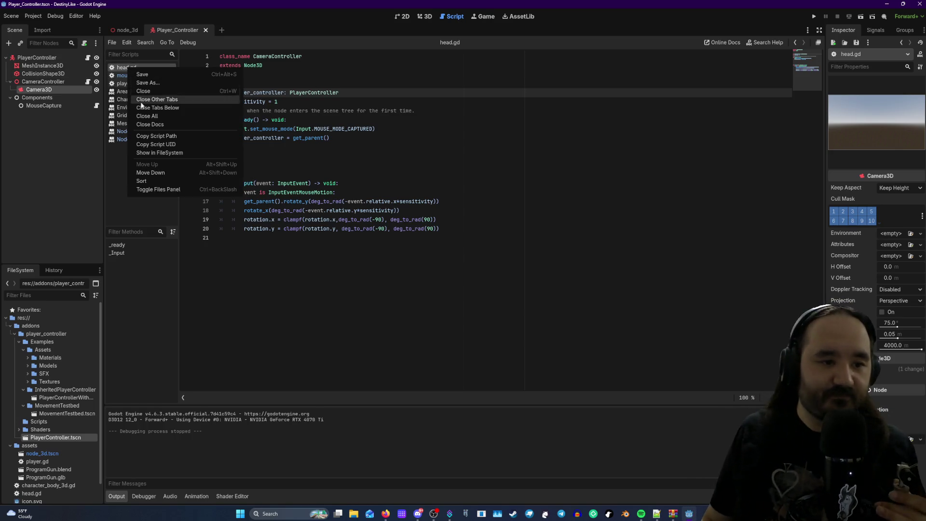
pyautogui.scroll(-2, 56, 434)
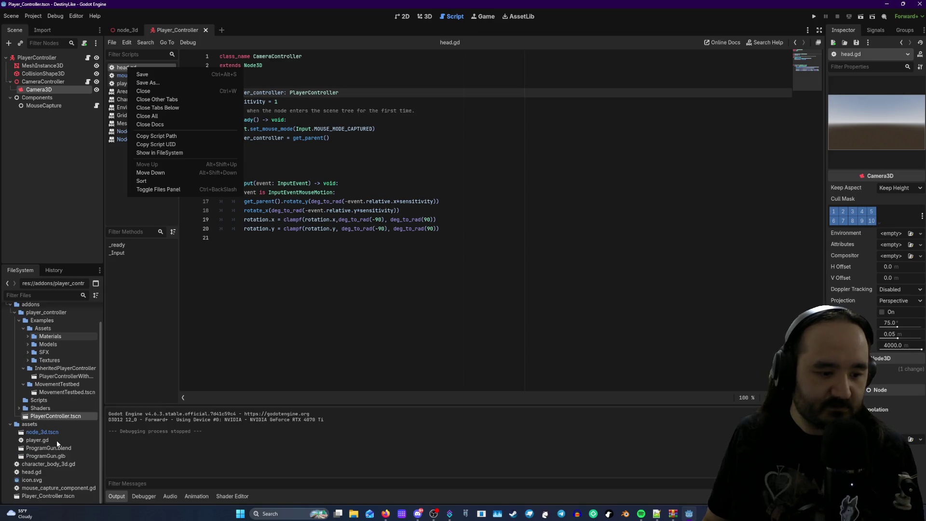
pyautogui.rightClick(34, 472)
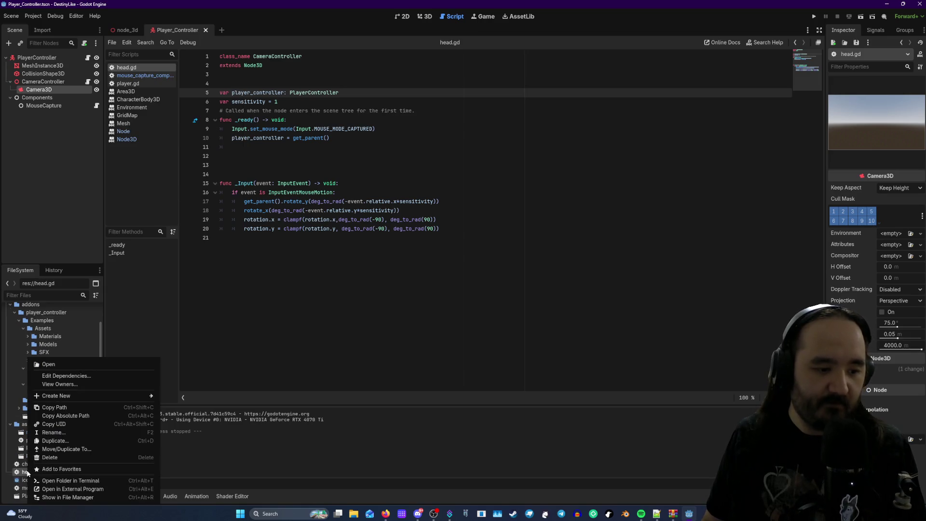
# - Rename head.gd to CameraController.gd from the FileSystem context menu
pyautogui.click(56, 431)
pyautogui.write('Cam')
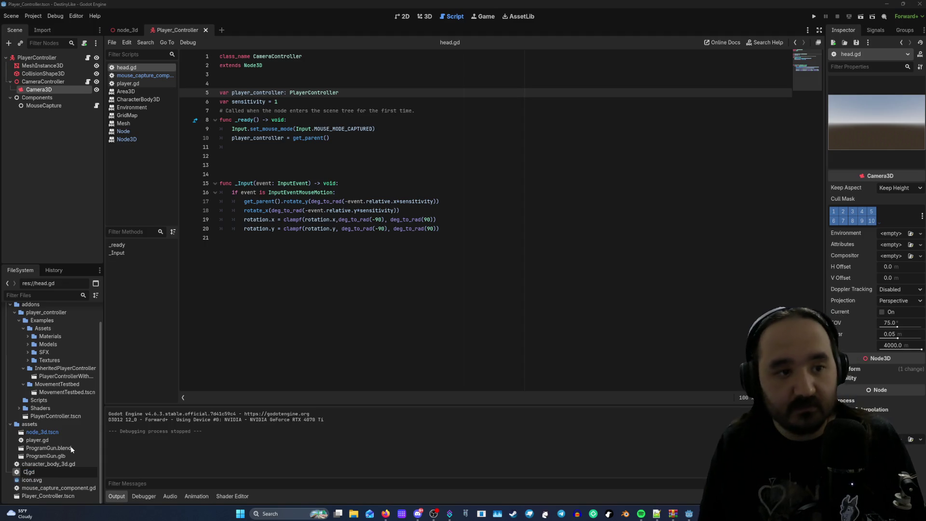
pyautogui.write('era')
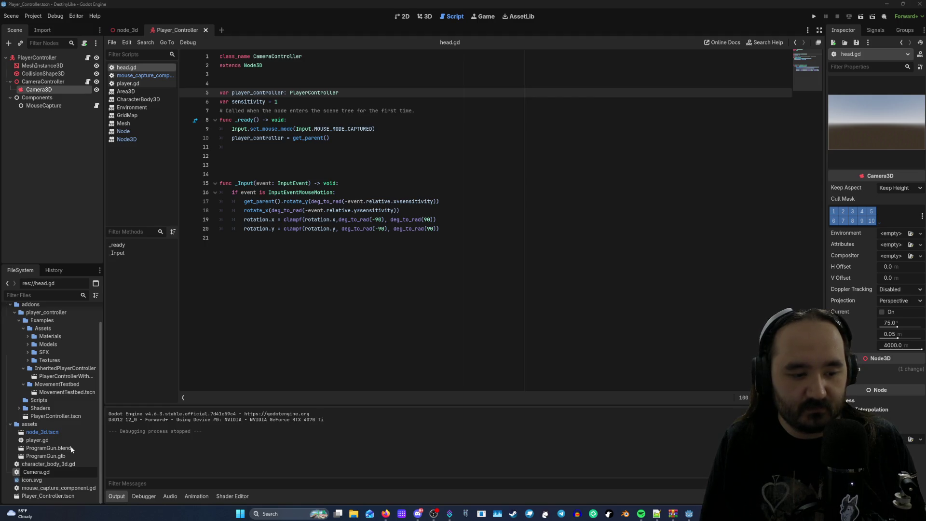
pyautogui.write('Controller')
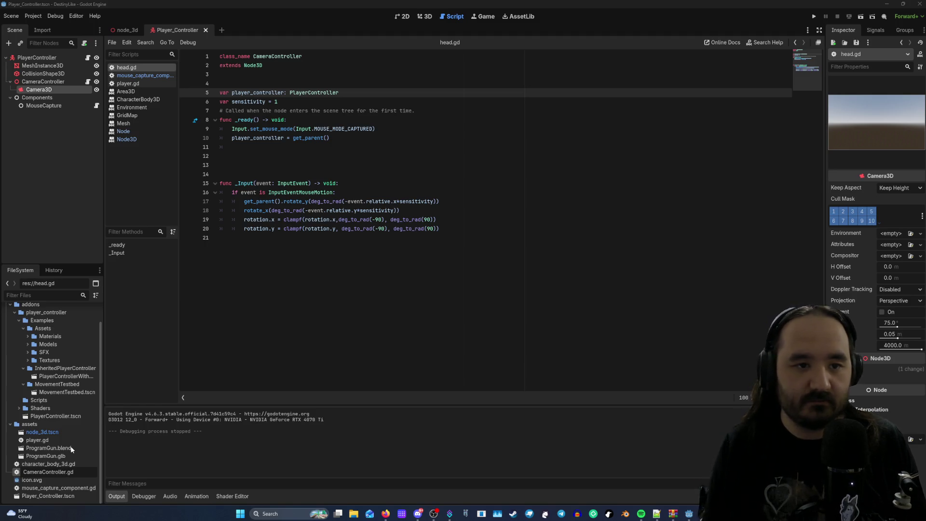
pyautogui.press('Return')
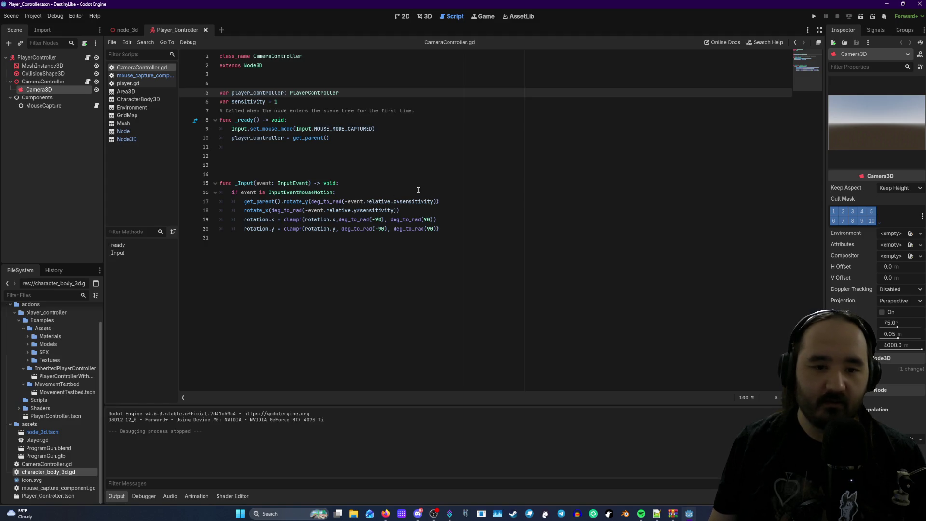
# - On line 17, delete the sensitivity term and start typing a MOUSE_ constant in its place
pyautogui.moveTo(434, 202); pyautogui.dragTo(405, 202)
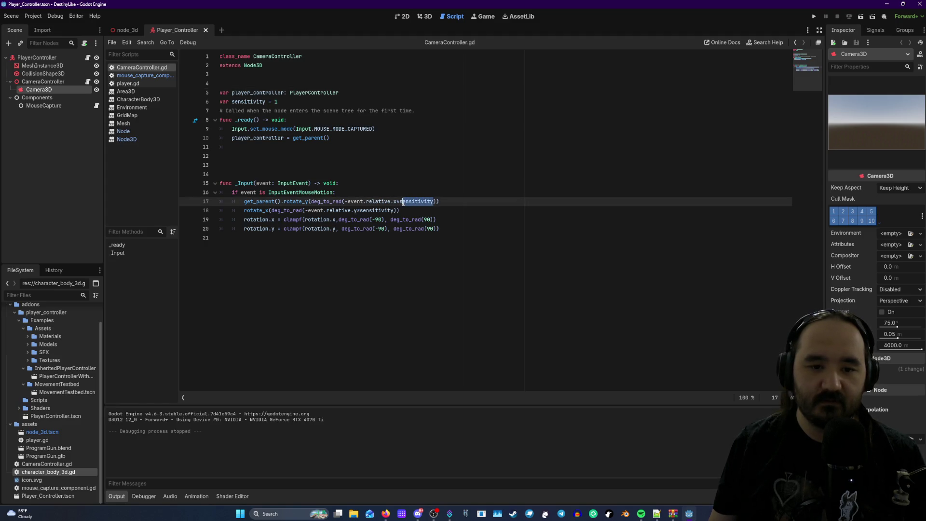
pyautogui.click(401, 201)
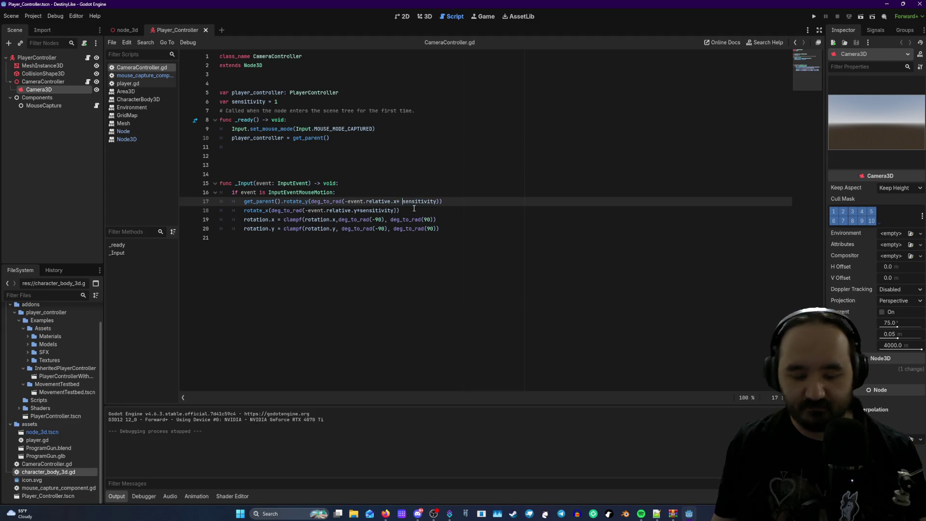
pyautogui.press('Delete')
pyautogui.press('Delete')
pyautogui.press('Delete')
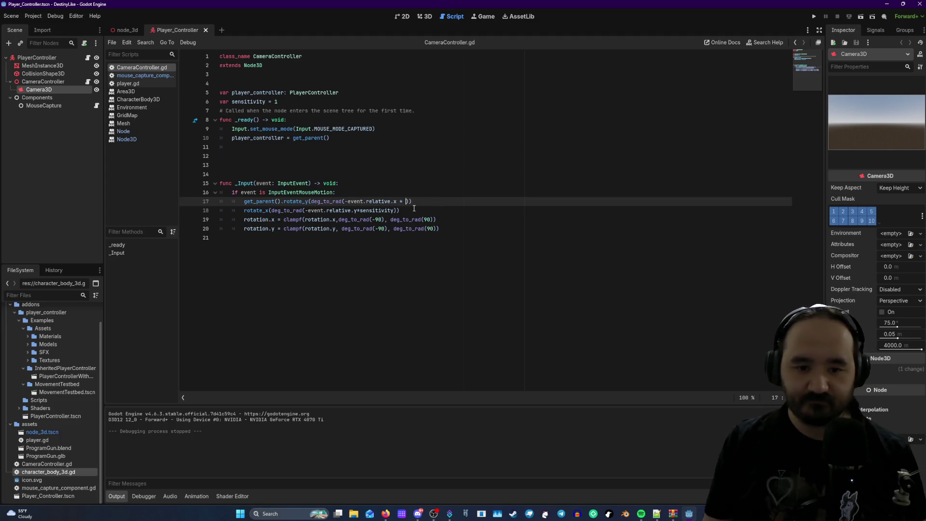
pyautogui.write('M')
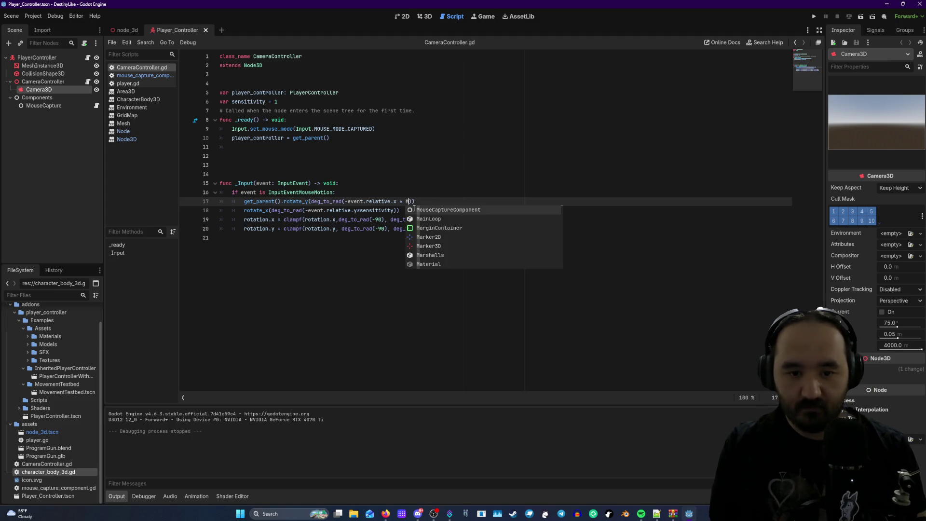
pyautogui.write('OUSE')
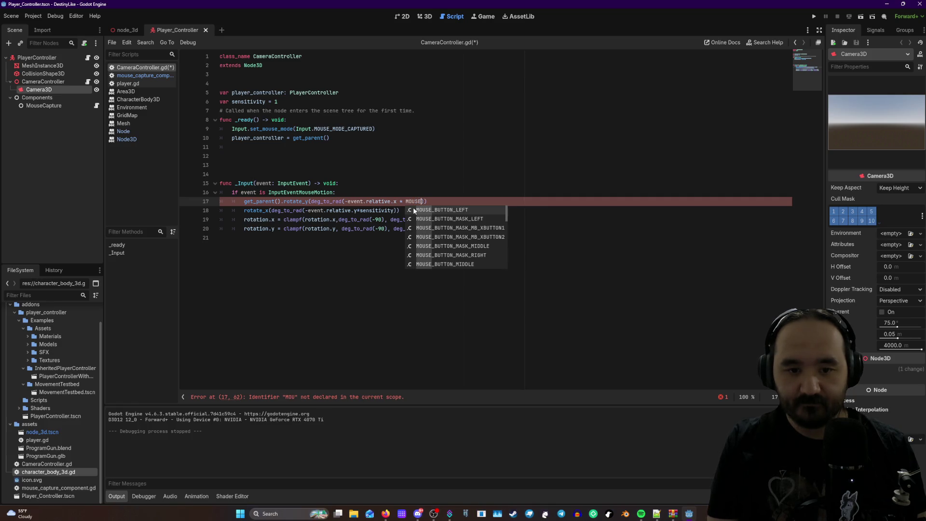
pyautogui.write('_SE')
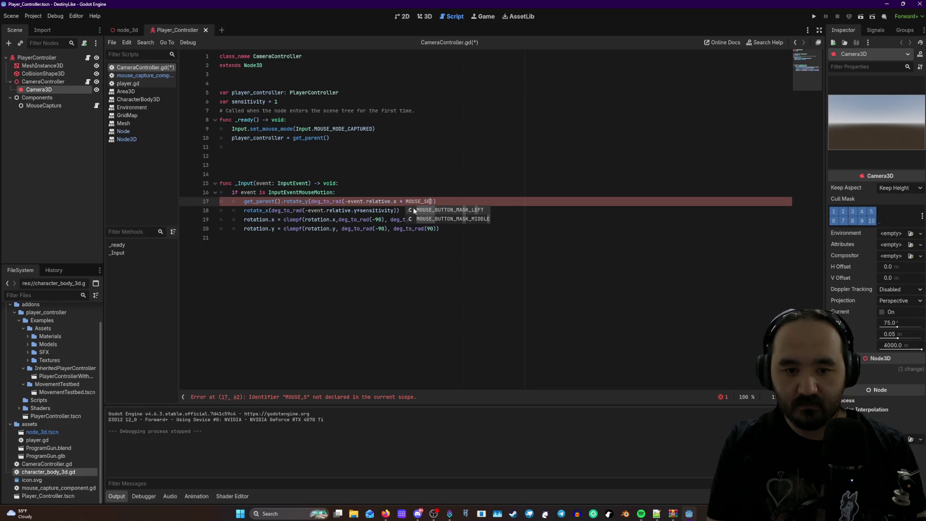
pyautogui.write('N')
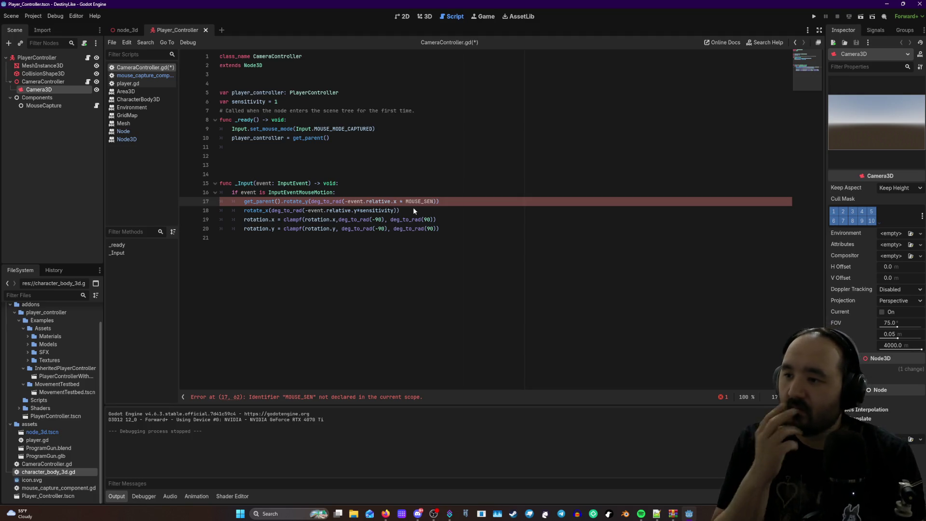
pyautogui.press('BackSpace')
pyautogui.press('BackSpace')
pyautogui.press('BackSpace')
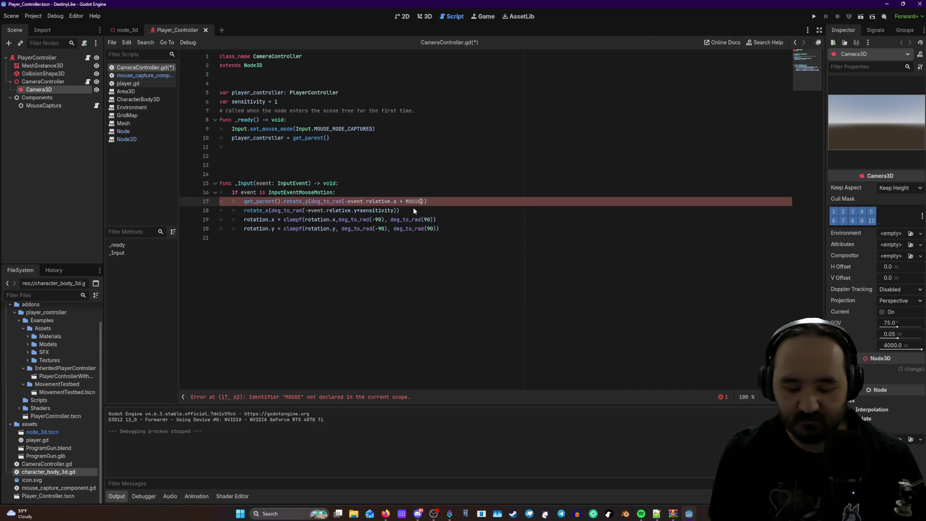
pyautogui.write('_')
# - Replace the constant with the sensitivity variable via autocomplete, and add '*' before sensitivity on line 18
pyautogui.scroll(-5, 438, 232)
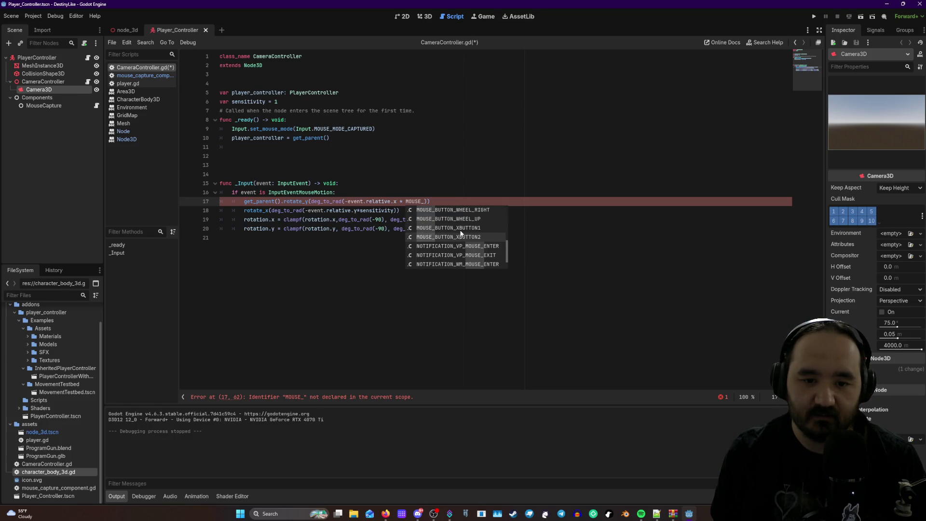
pyautogui.scroll(3, 461, 233)
pyautogui.scroll(-4, 443, 248)
pyautogui.scroll(4, 462, 253)
pyautogui.scroll(2, 458, 251)
pyautogui.press('BackSpace')
pyautogui.press('BackSpace')
pyautogui.press('BackSpace')
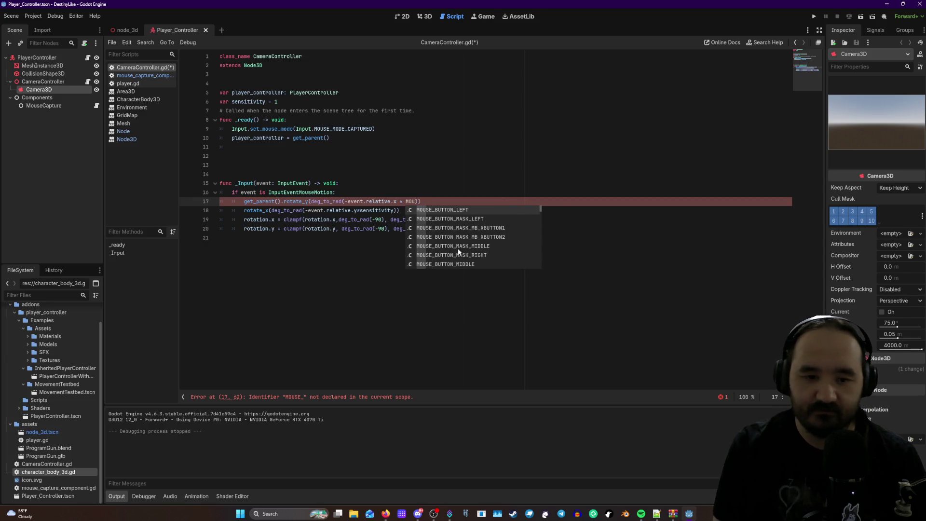
pyautogui.write('se')
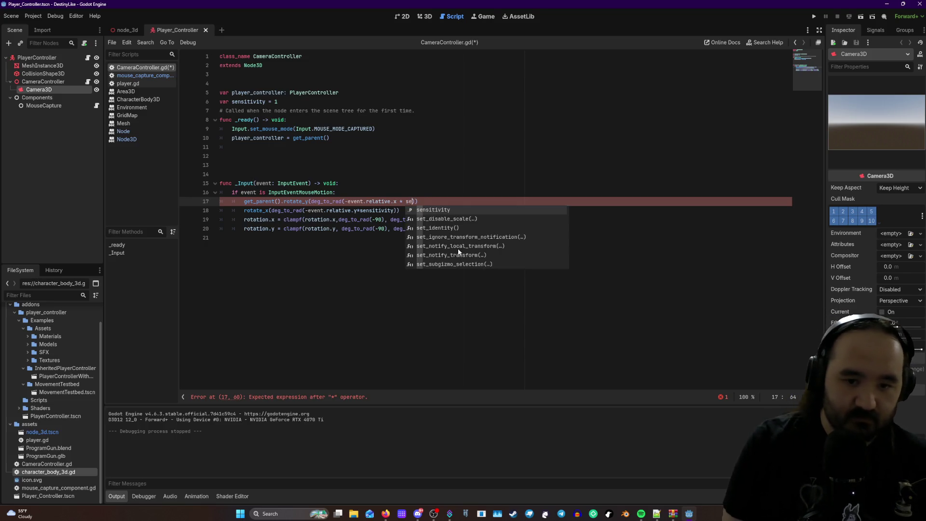
pyautogui.click(459, 209)
pyautogui.click(360, 210)
pyautogui.write('*')
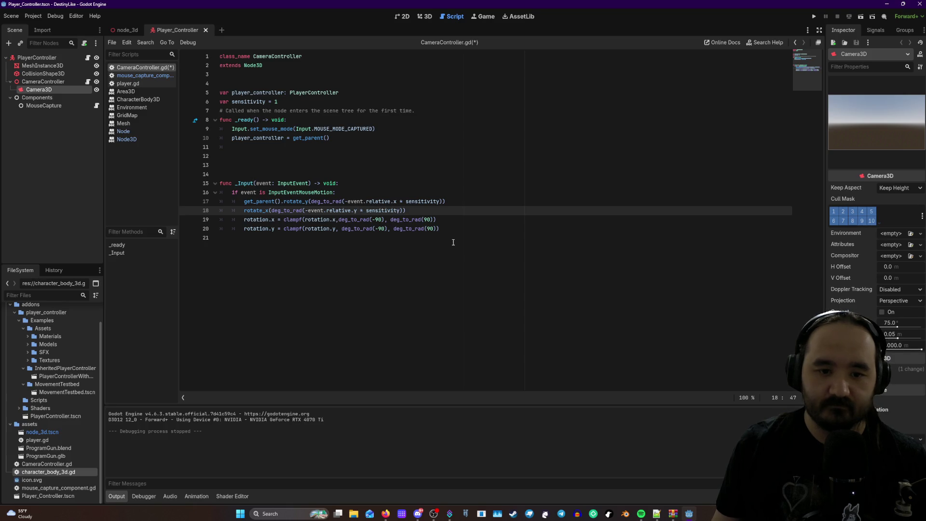
# - Run the game to test the sensitivity-scaled mouse look, then stop it with F8
pyautogui.click(814, 18)
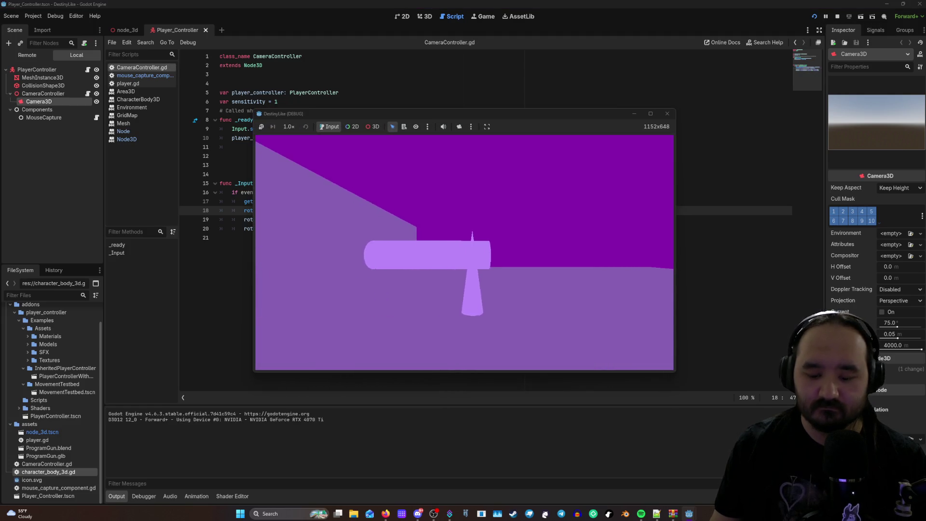
pyautogui.press('F8')
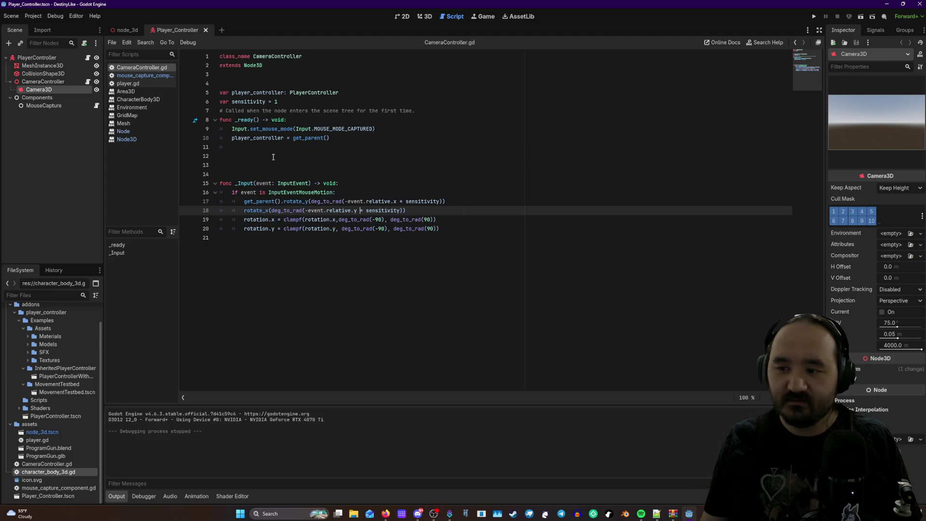
pyautogui.click(256, 166)
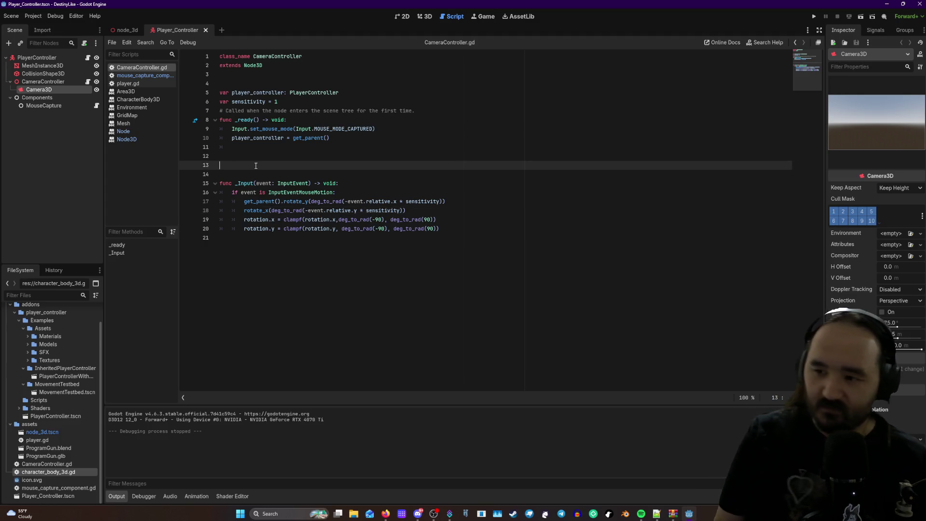
# - Remove the partly typed function header and the empty line 13
pyautogui.write('func')
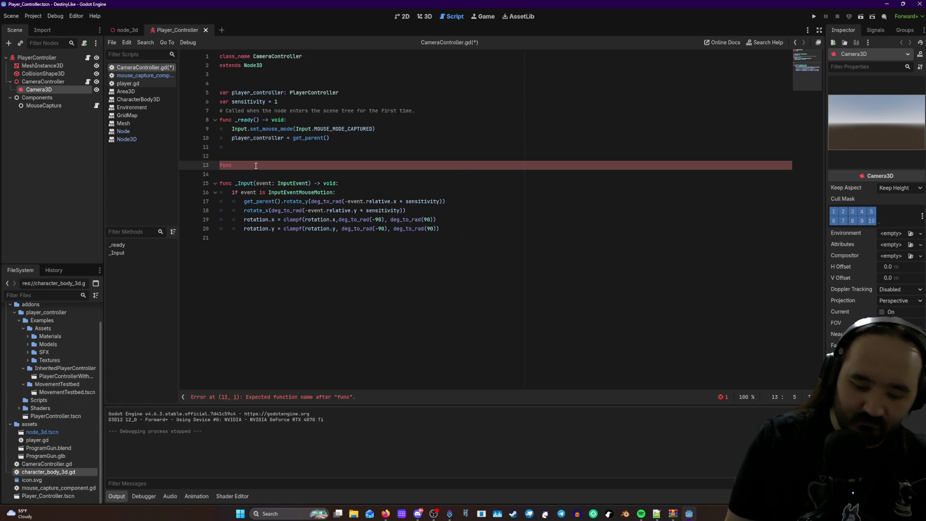
pyautogui.write('_in')
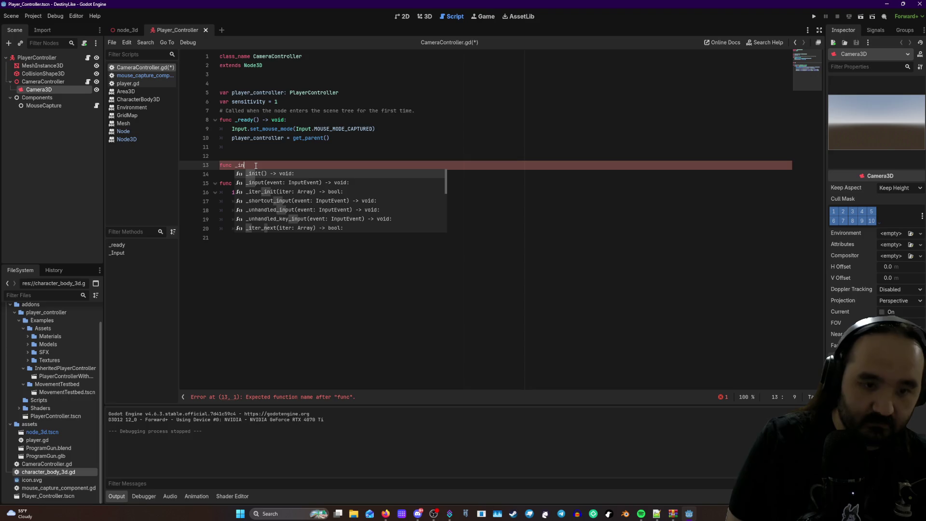
pyautogui.press('BackSpace')
pyautogui.press('BackSpace')
pyautogui.press('BackSpace')
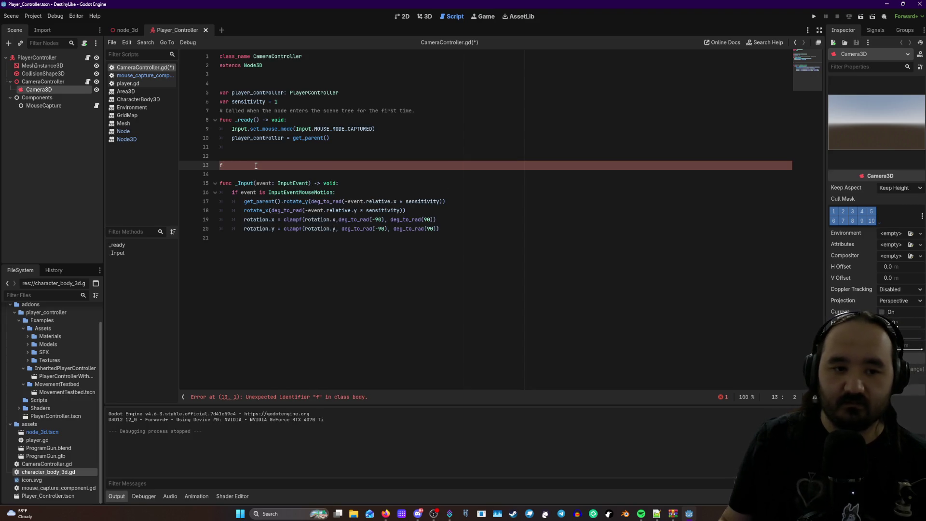
pyautogui.click(354, 183)
pyautogui.click(351, 165)
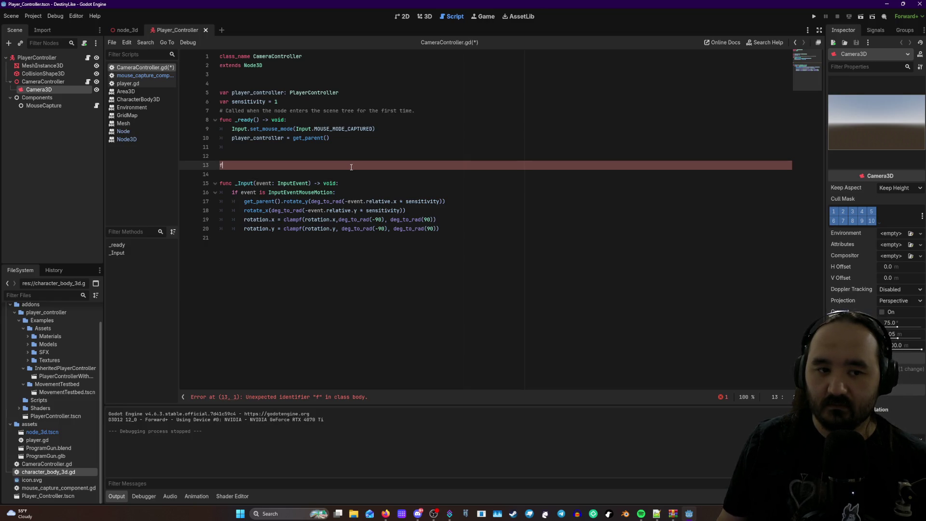
pyautogui.press('BackSpace')
# - Add move_camera(event) as the first line of _Input, followed by blank lines
pyautogui.click(346, 174)
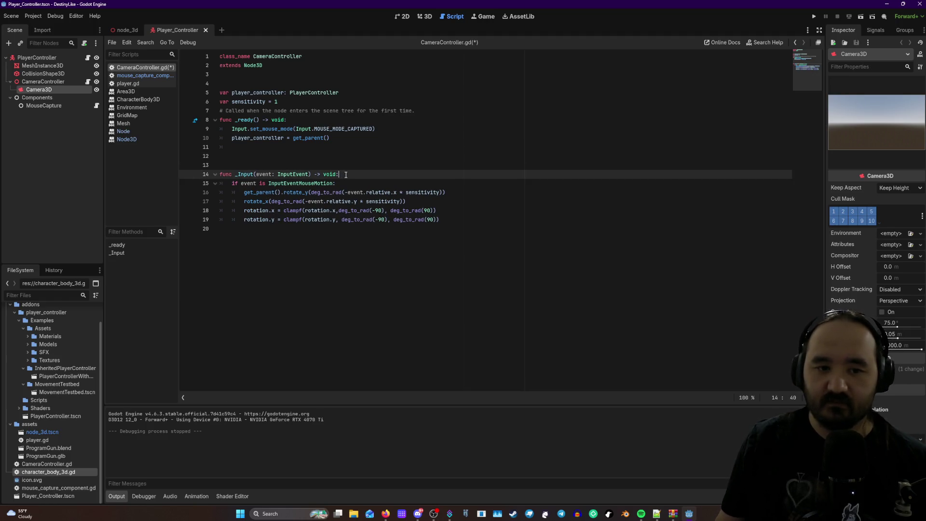
pyautogui.press('Return')
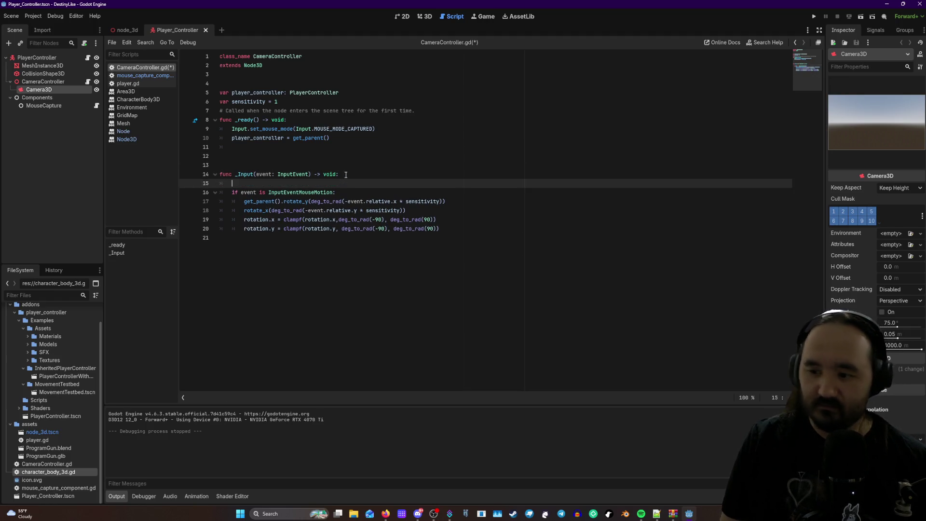
pyautogui.write('move')
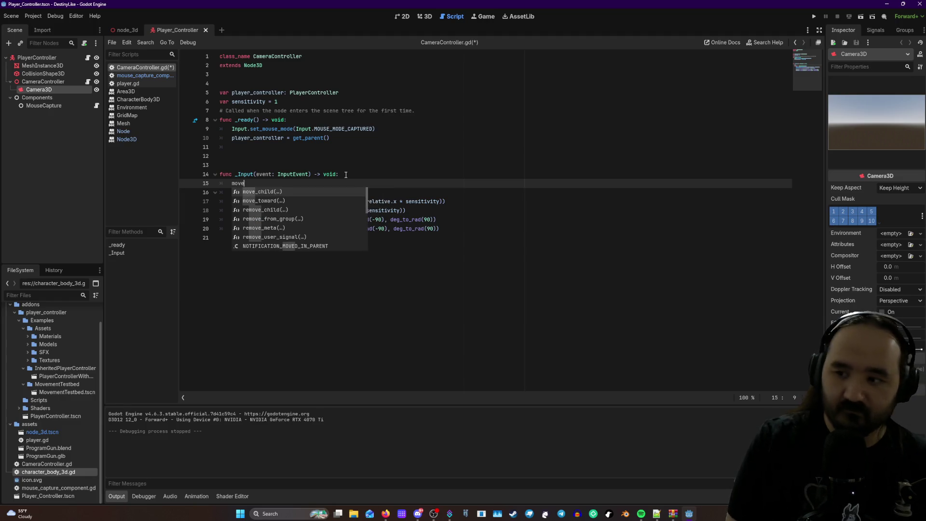
pyautogui.write('_camera')
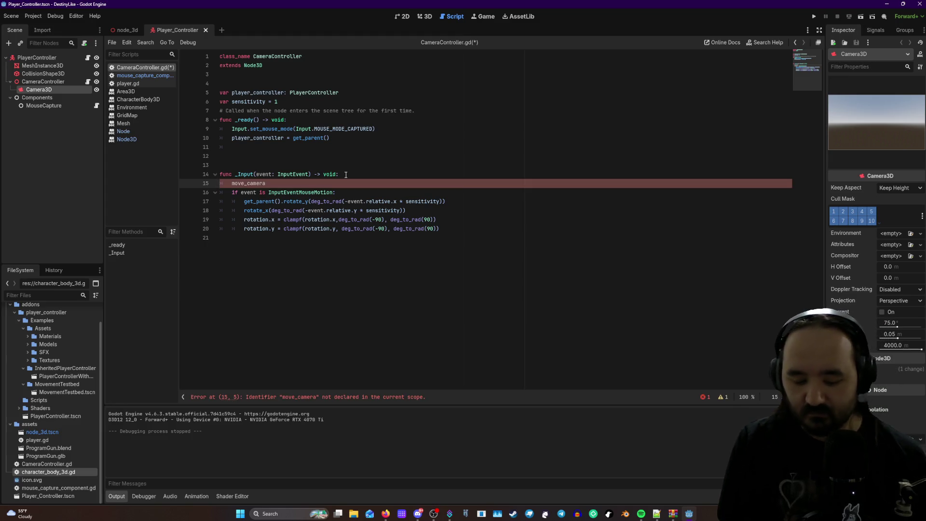
pyautogui.write('(ebe')
pyautogui.press('BackSpace')
pyautogui.press('BackSpace')
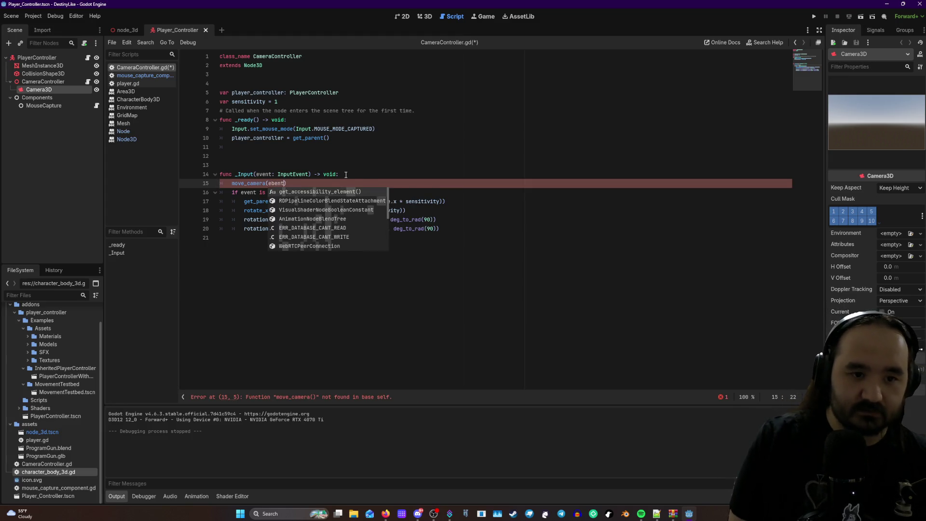
pyautogui.write('vent')
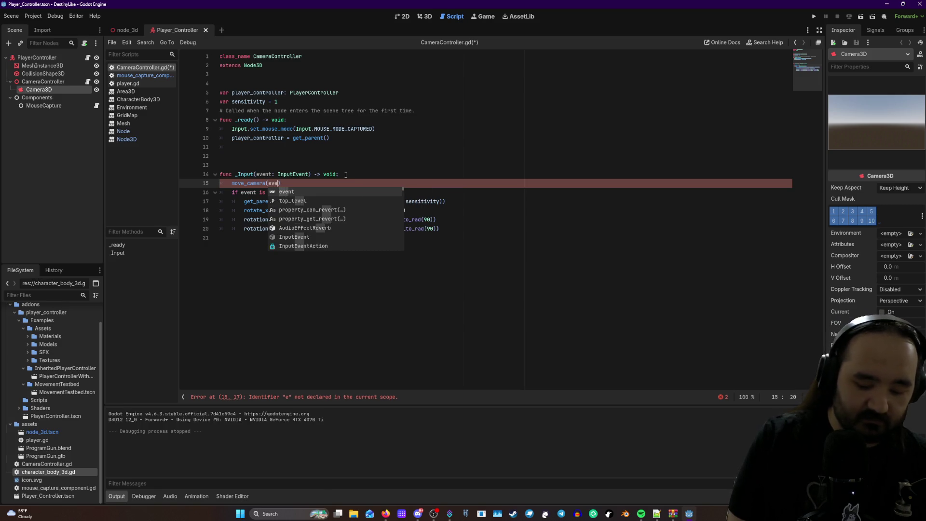
pyautogui.write(')')
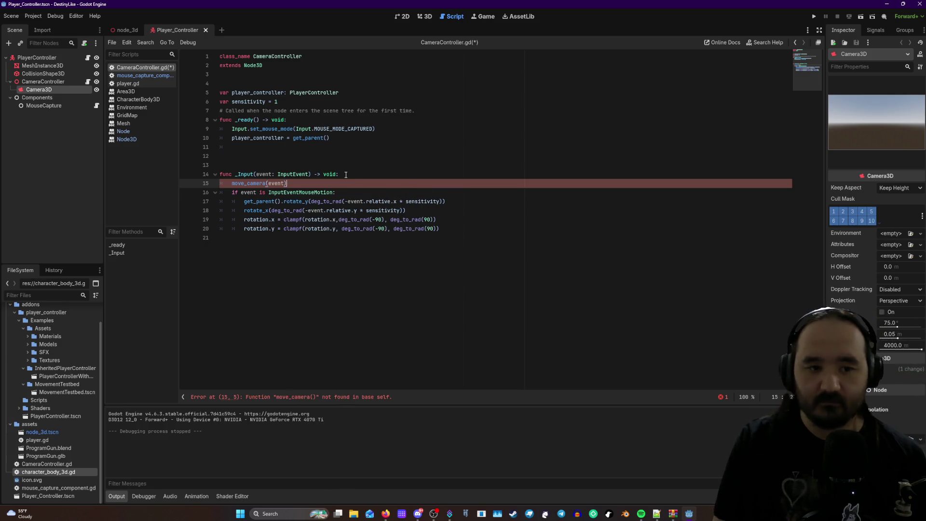
pyautogui.press('Return')
pyautogui.press('Return')
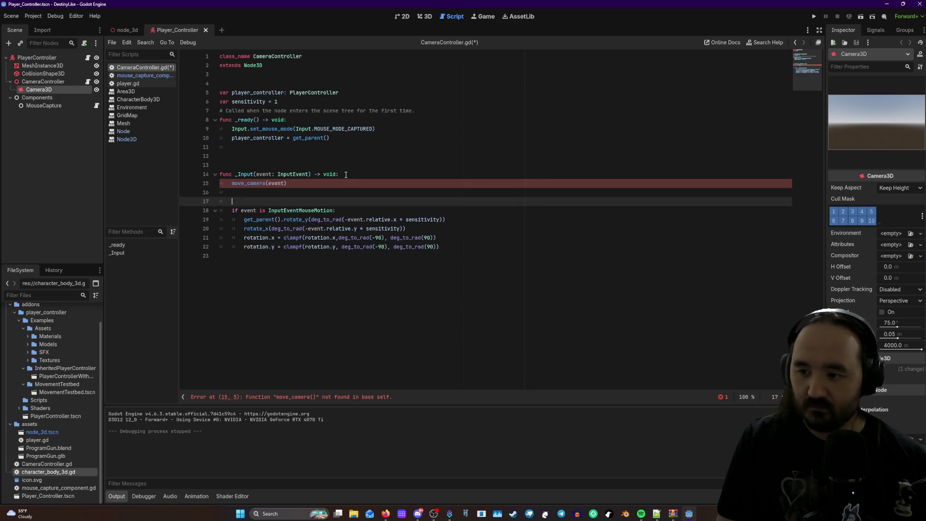
pyautogui.press('Return')
# - Declare func move_camera with _Input's '(event: InputEvent)' parameter and no void return type
pyautogui.write('func ')
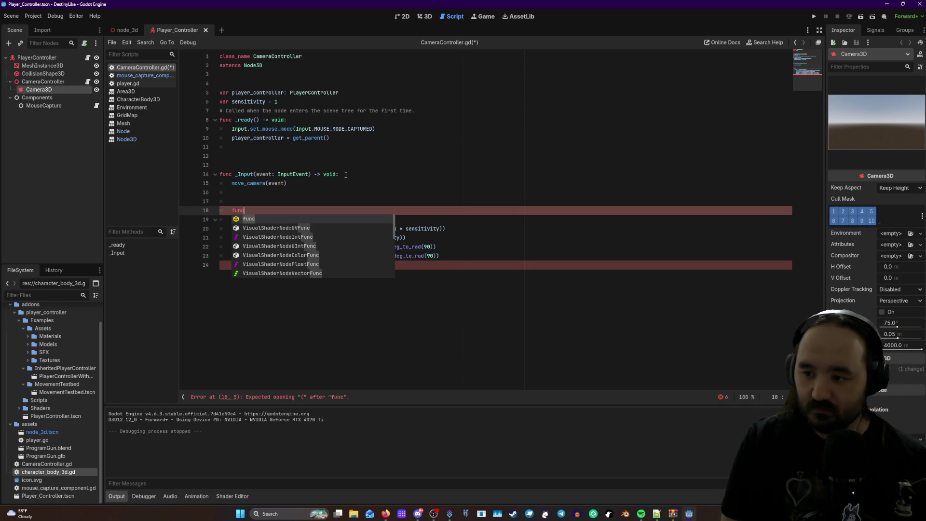
pyautogui.write('move_c')
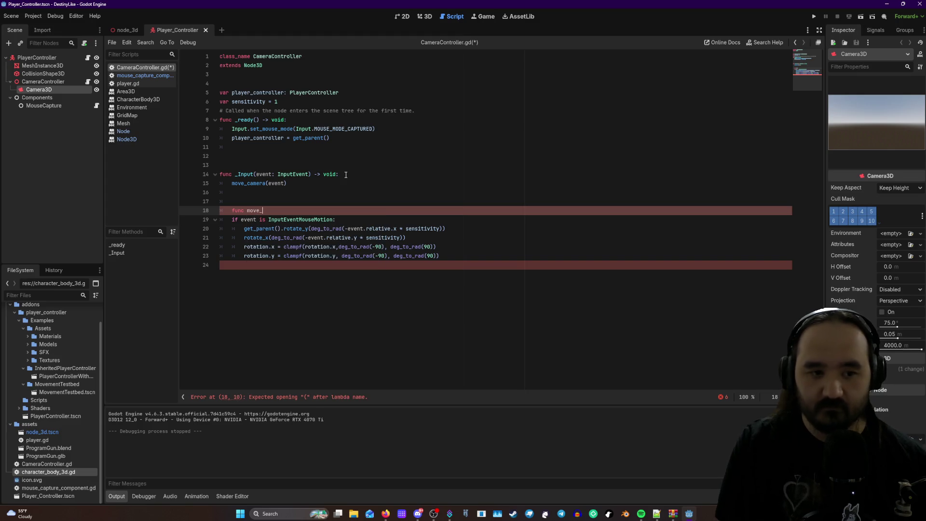
pyautogui.write('amera')
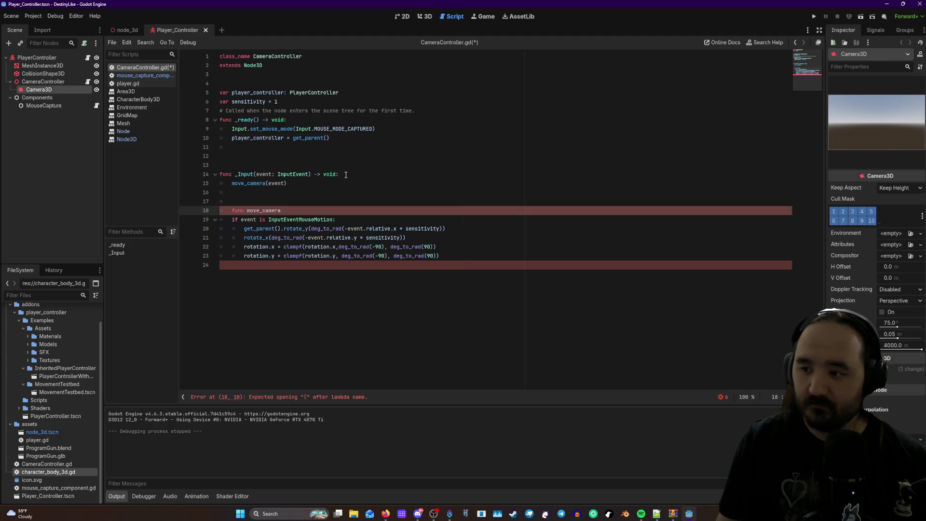
pyautogui.moveTo(338, 174); pyautogui.dragTo(257, 174)
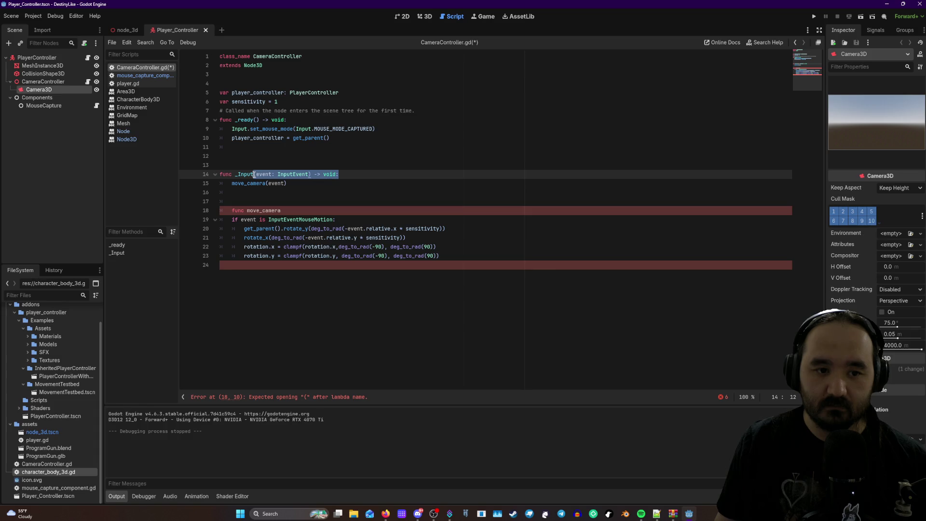
pyautogui.hotkey('ctrl', 'x')
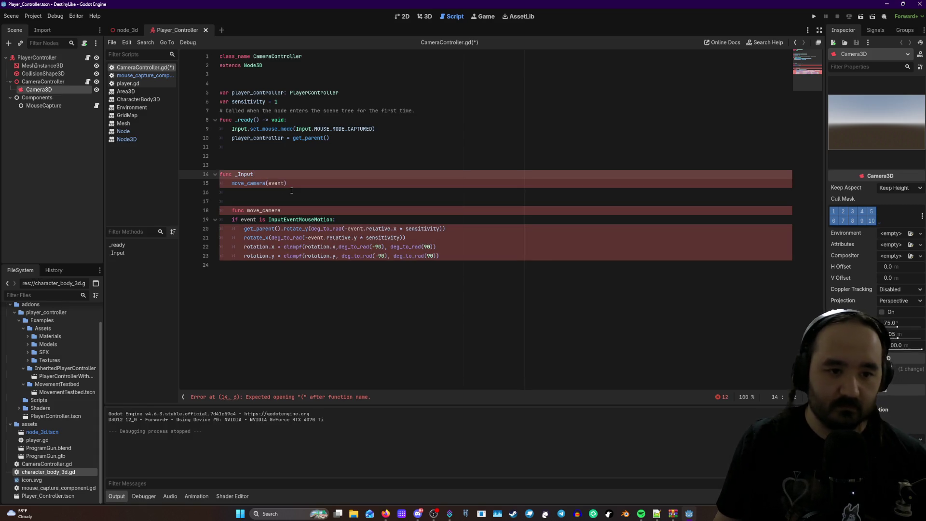
pyautogui.hotkey('ctrl', 'z')
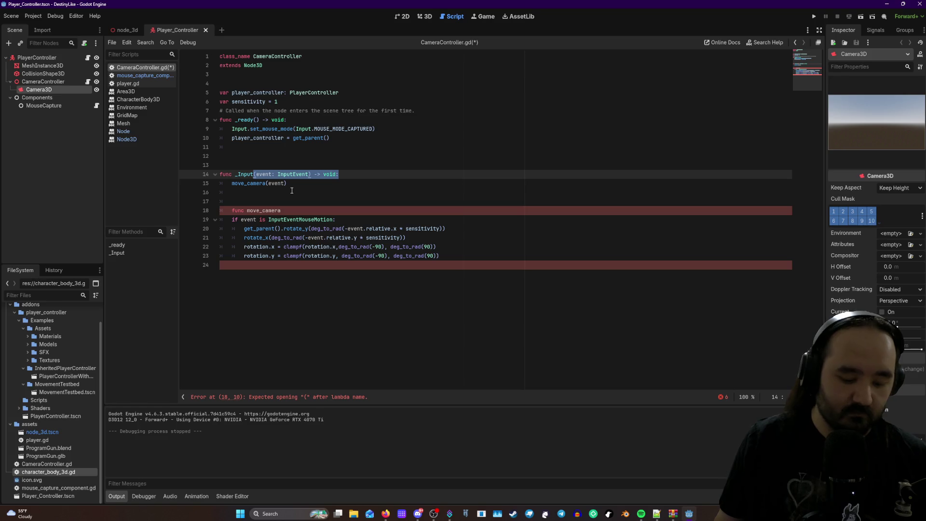
pyautogui.click(290, 211)
pyautogui.hotkey('ctrl', 'v')
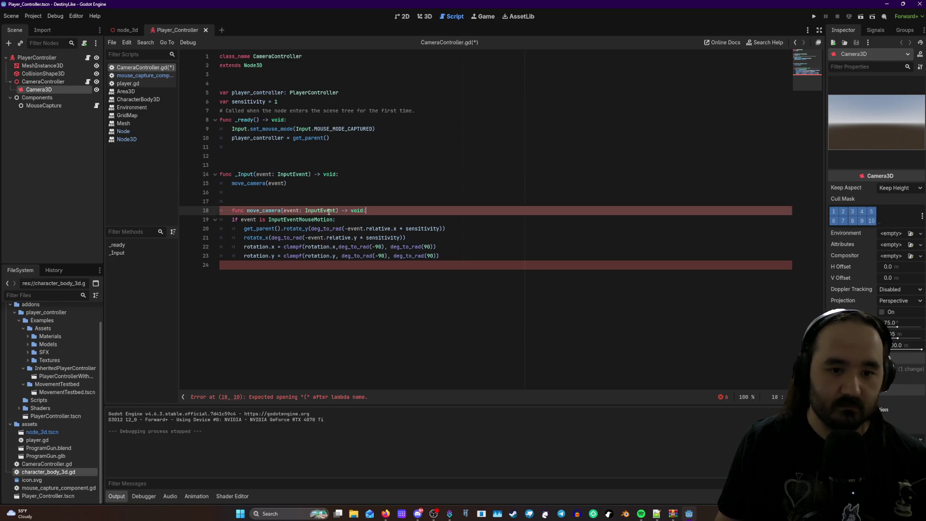
pyautogui.click(362, 210)
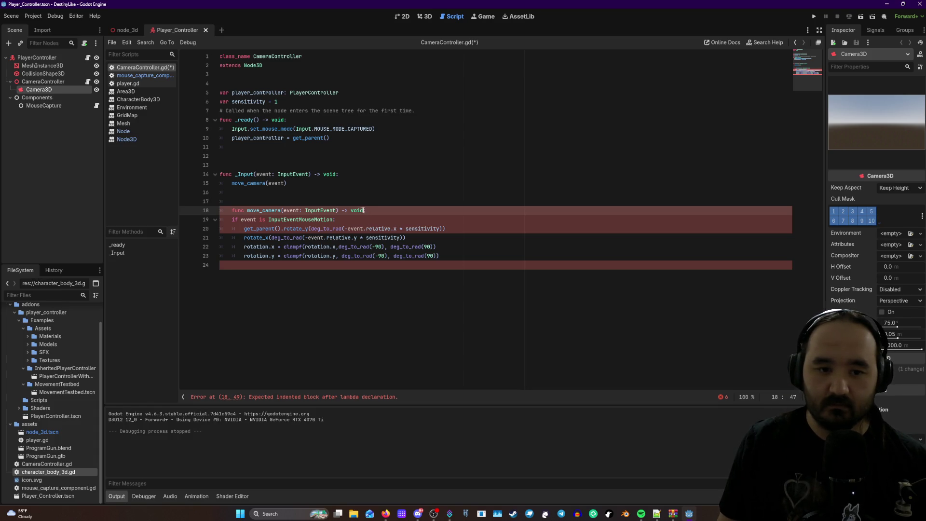
pyautogui.press('BackSpace')
pyautogui.press('BackSpace')
pyautogui.press('BackSpace')
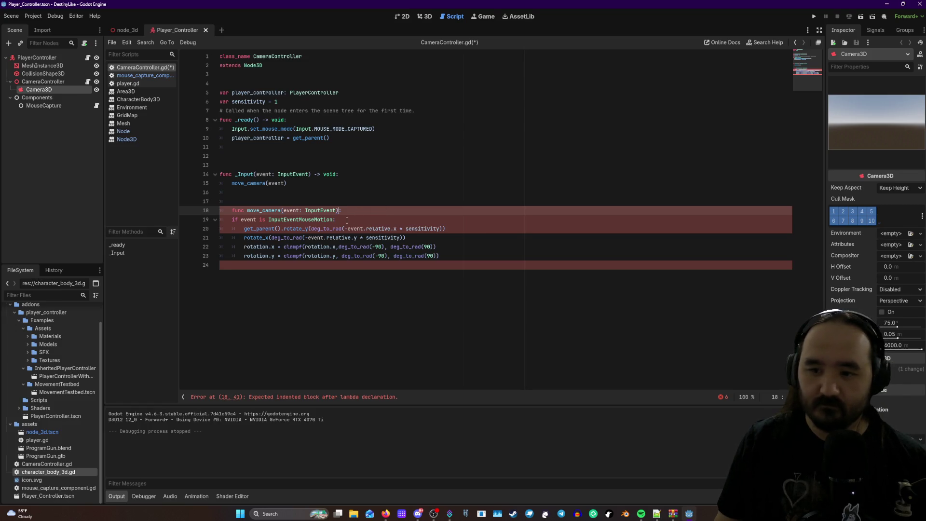
# - Delete the empty trailing line 24 and unindent move_camera to top level on line 18
pyautogui.click(300, 220)
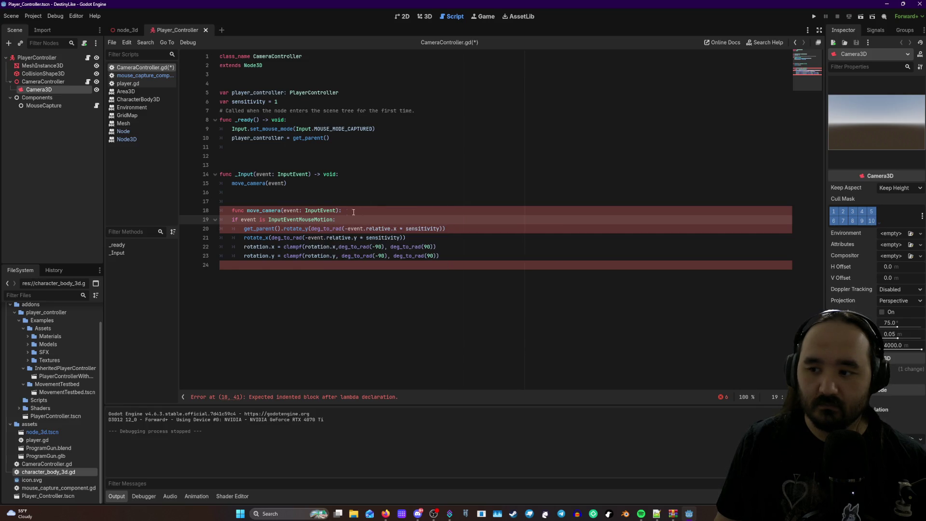
pyautogui.click(355, 210)
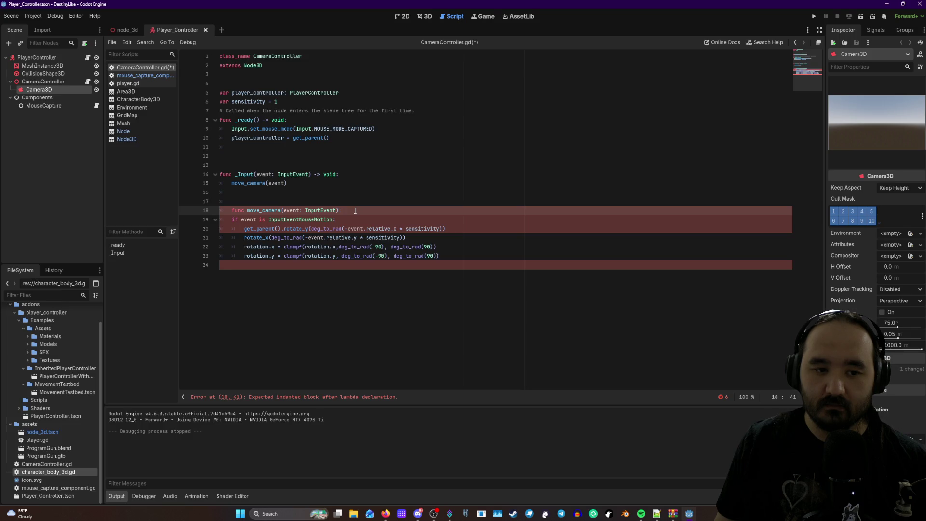
pyautogui.click(355, 265)
pyautogui.press('BackSpace')
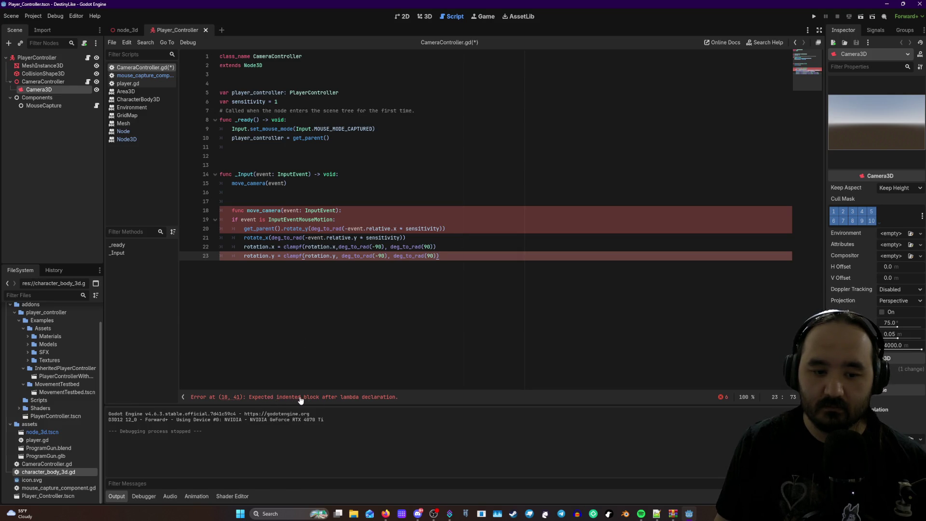
pyautogui.click(334, 398)
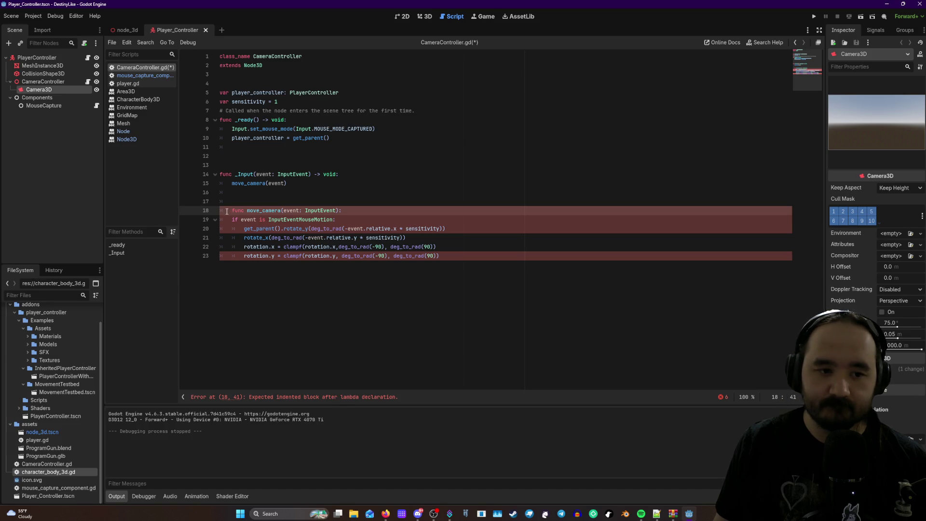
pyautogui.press('BackSpace')
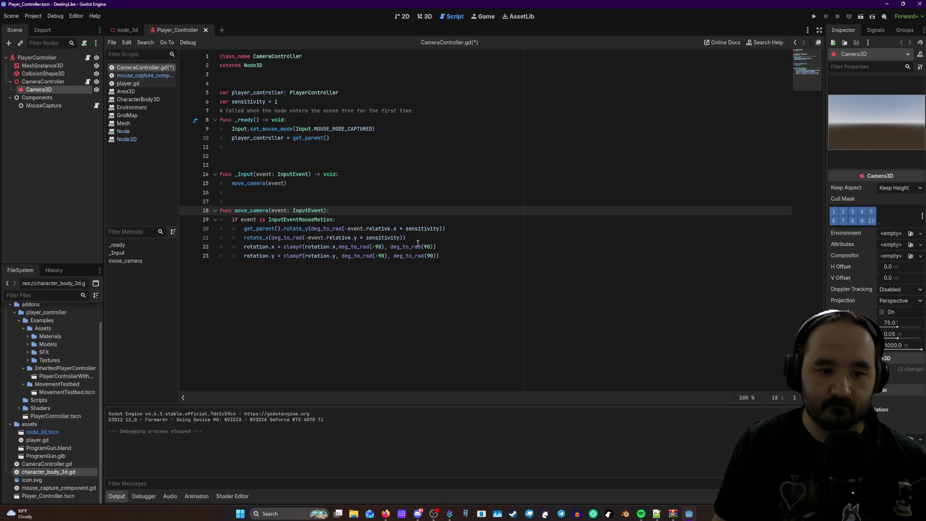
pyautogui.click(382, 210)
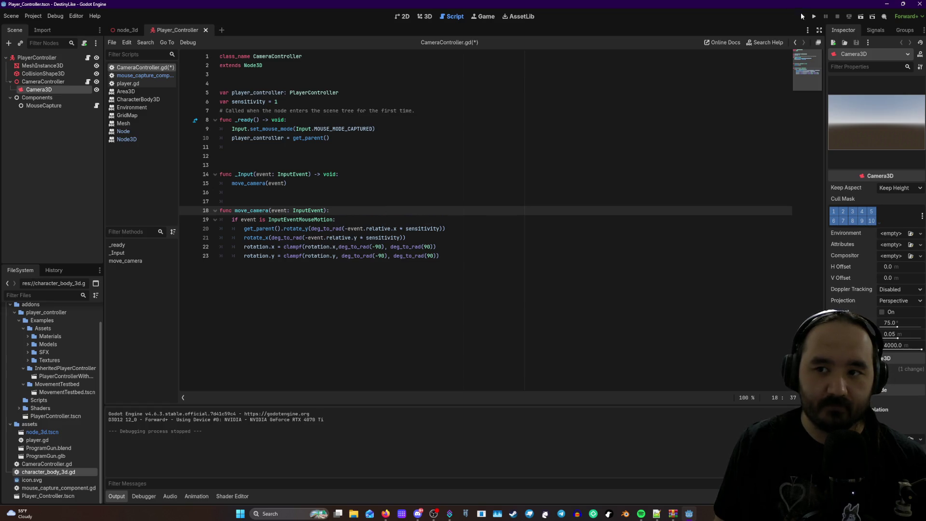
# - Run the game to try the mouse-look camera, then close the game window
pyautogui.click(815, 16)
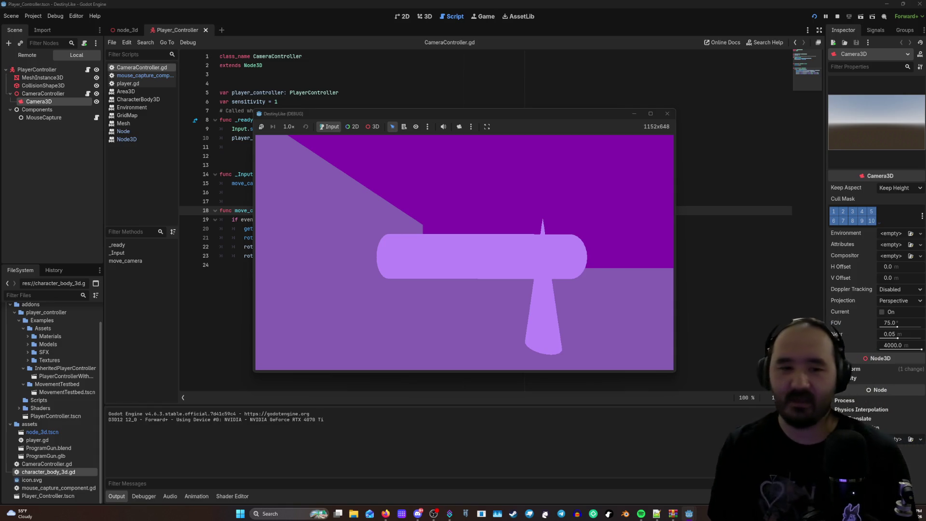
pyautogui.hotkey('alt', 'F4')
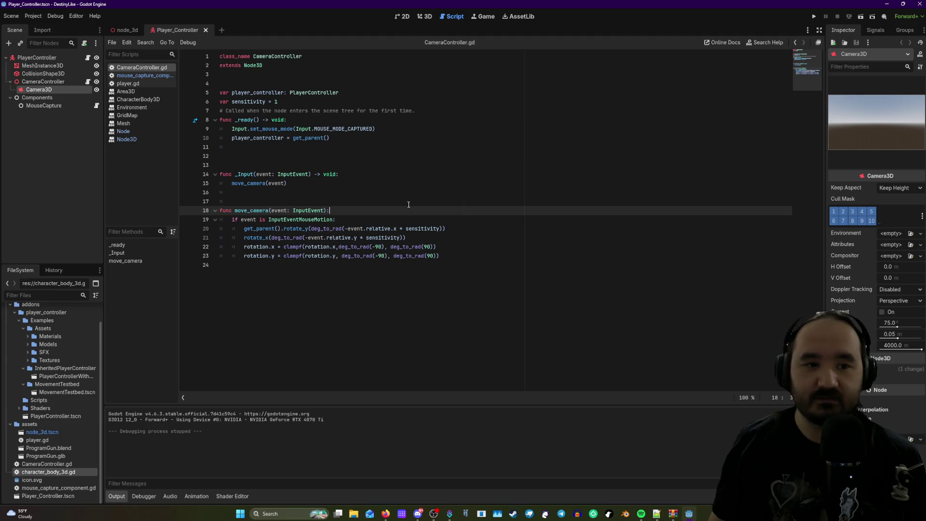
# - Change line 6 to 'var sensitivity: float = 1', then rerun the game and stop it
pyautogui.click(276, 101)
pyautogui.write('float')
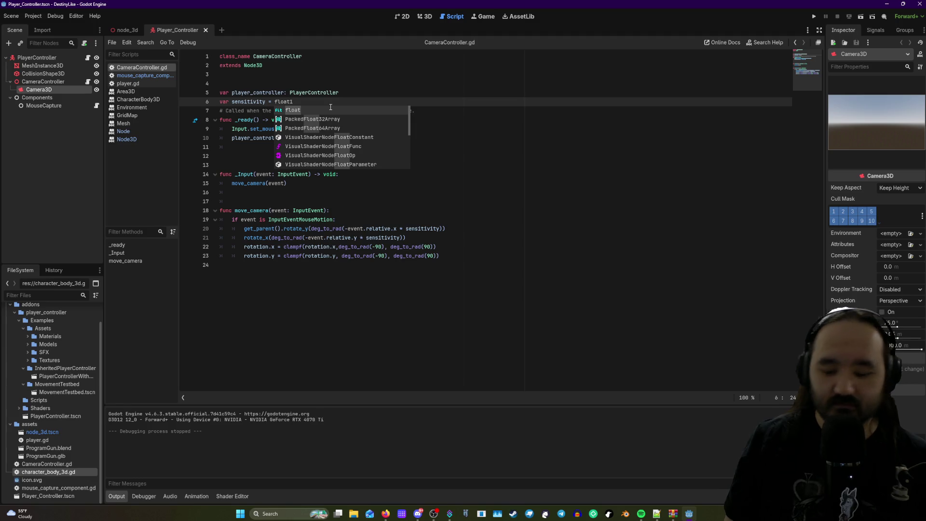
pyautogui.write(' =')
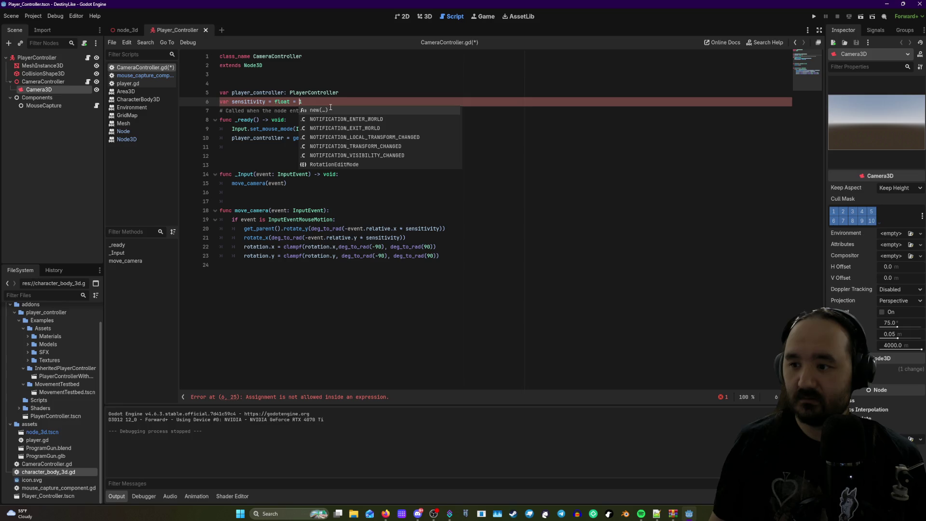
pyautogui.click(271, 101)
pyautogui.press('BackSpace')
pyautogui.press('BackSpace')
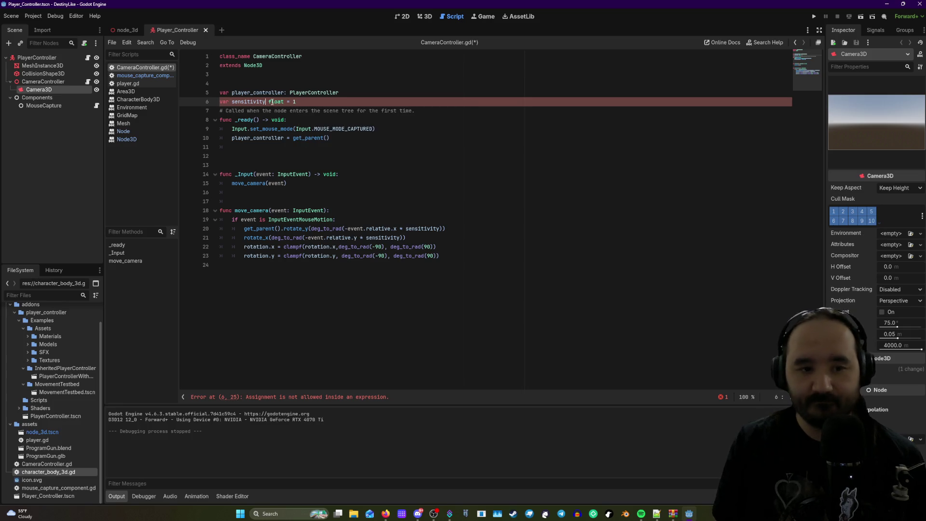
pyautogui.write(':')
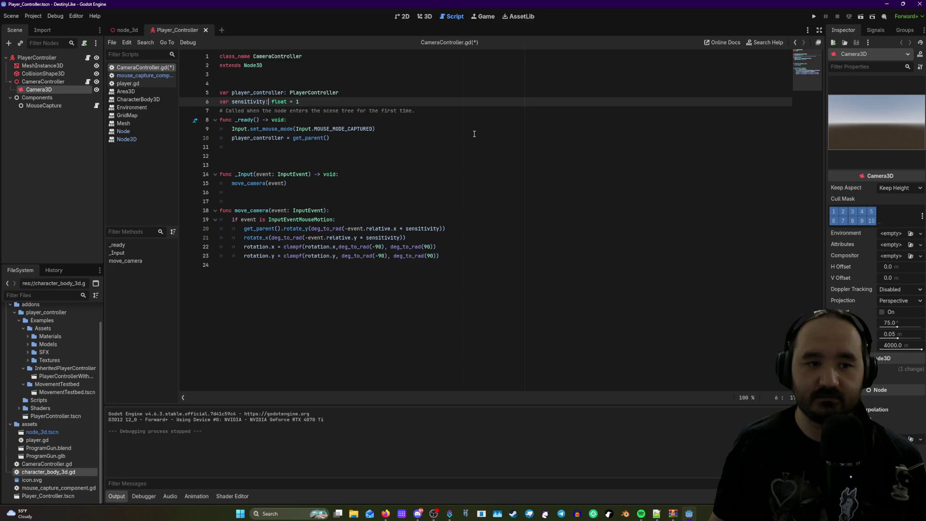
pyautogui.click(813, 16)
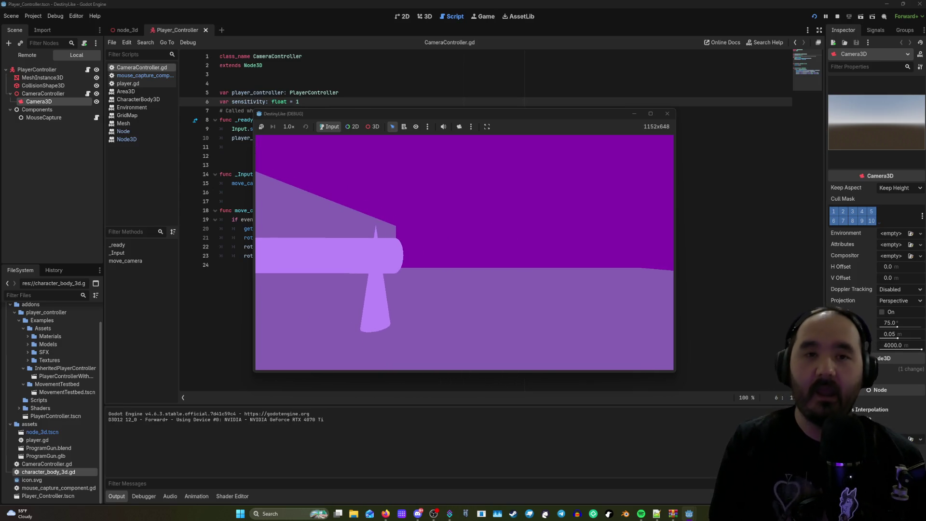
pyautogui.press('F8')
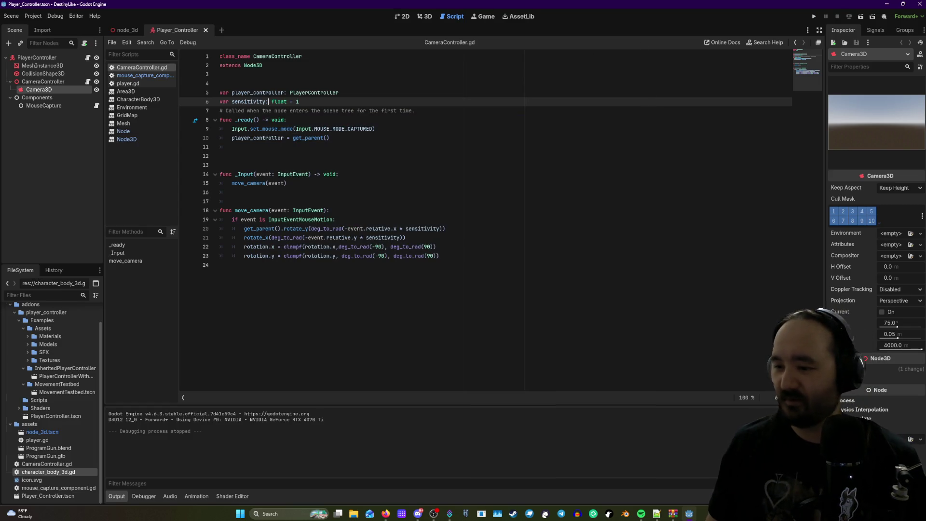
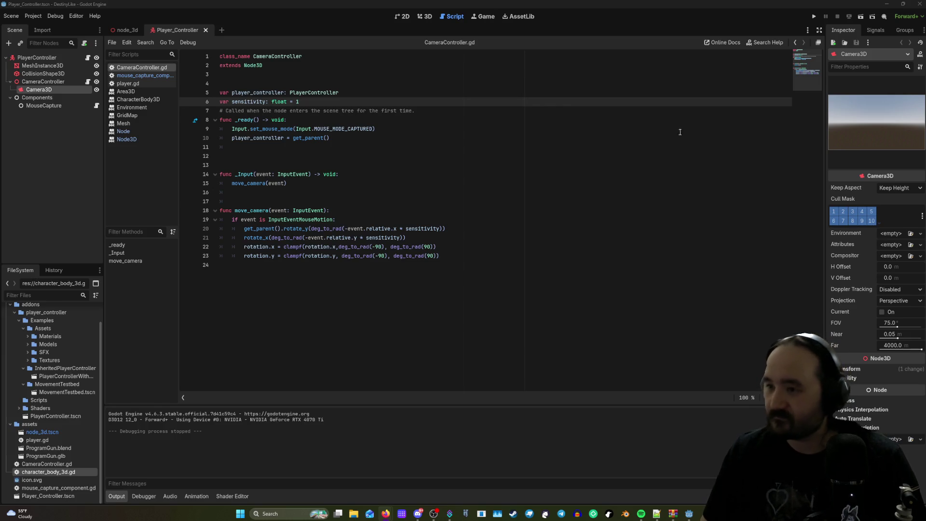
# - Orbit and zoom the 3D view around the player capsule and CameraController, then select Camera3D
pyautogui.click(43, 82)
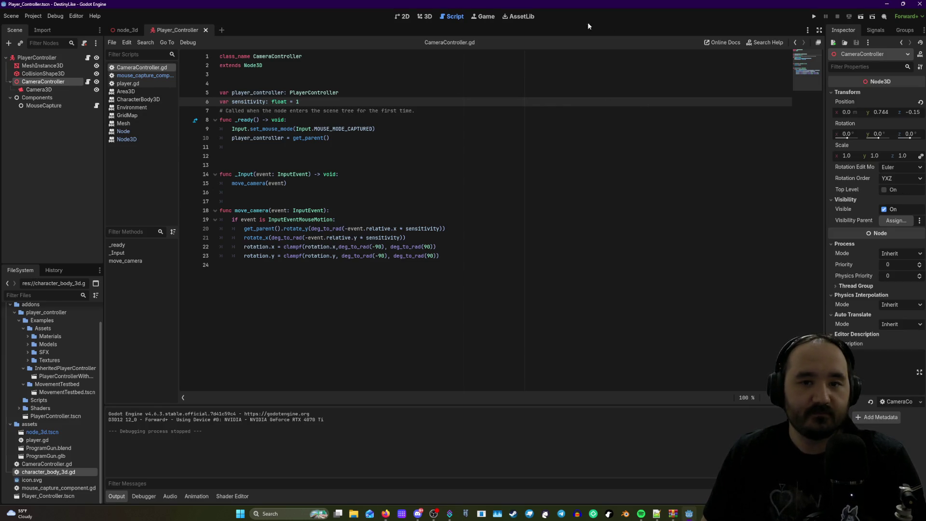
pyautogui.click(426, 17)
pyautogui.moveTo(567, 218); pyautogui.dragTo(441, 215)
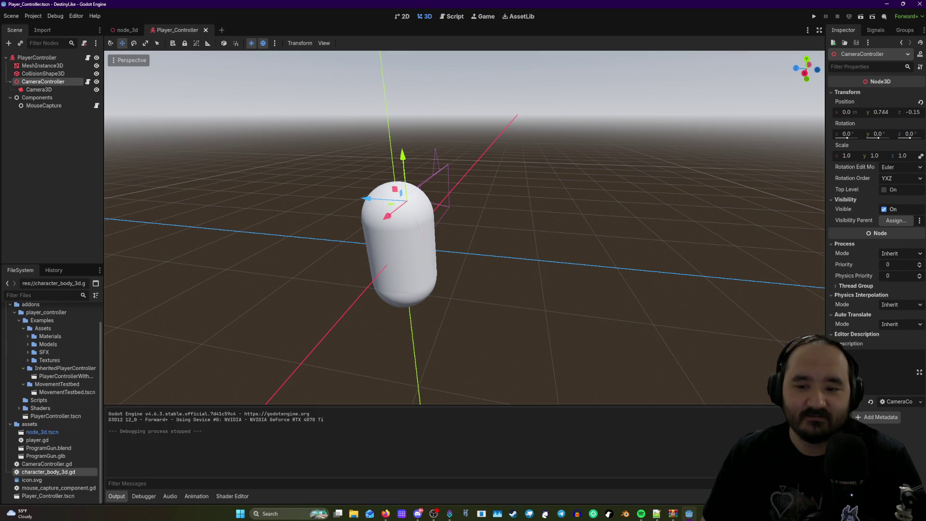
pyautogui.moveTo(603, 203); pyautogui.dragTo(632, 204)
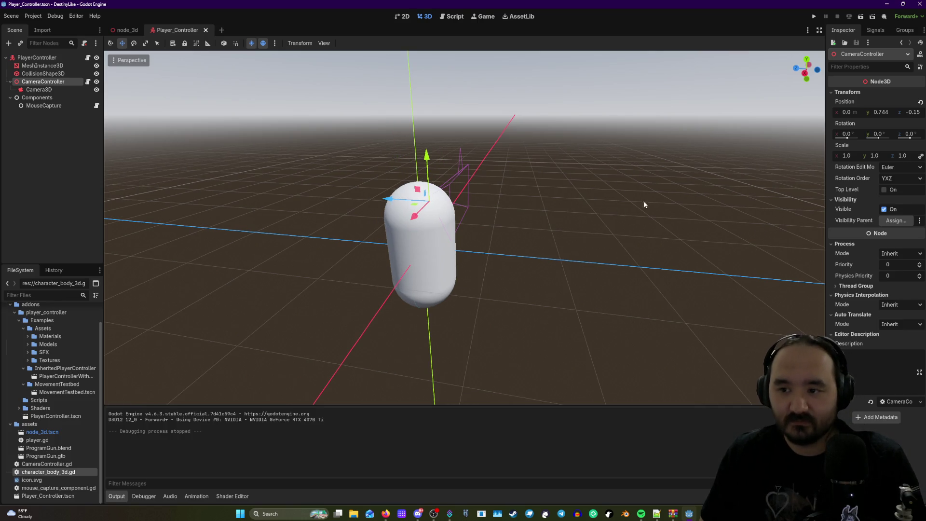
pyautogui.moveTo(465, 190); pyautogui.dragTo(385, 193)
pyautogui.moveTo(463, 227)
pyautogui.mouseDown()
pyautogui.moveTo(511, 228)
pyautogui.moveTo(477, 230)
pyautogui.moveTo(507, 223)
pyautogui.moveTo(496, 191)
pyautogui.mouseUp()
pyautogui.scroll(2, 465, 226)
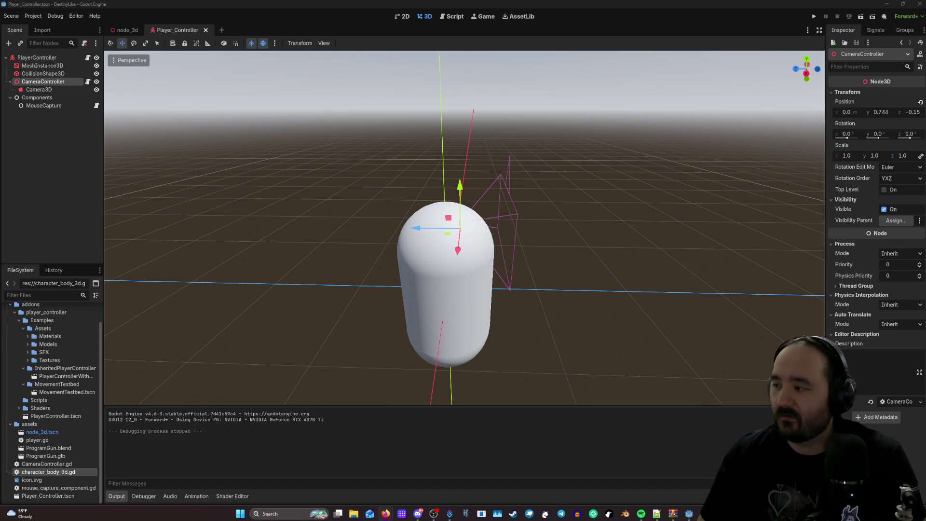
pyautogui.click(39, 90)
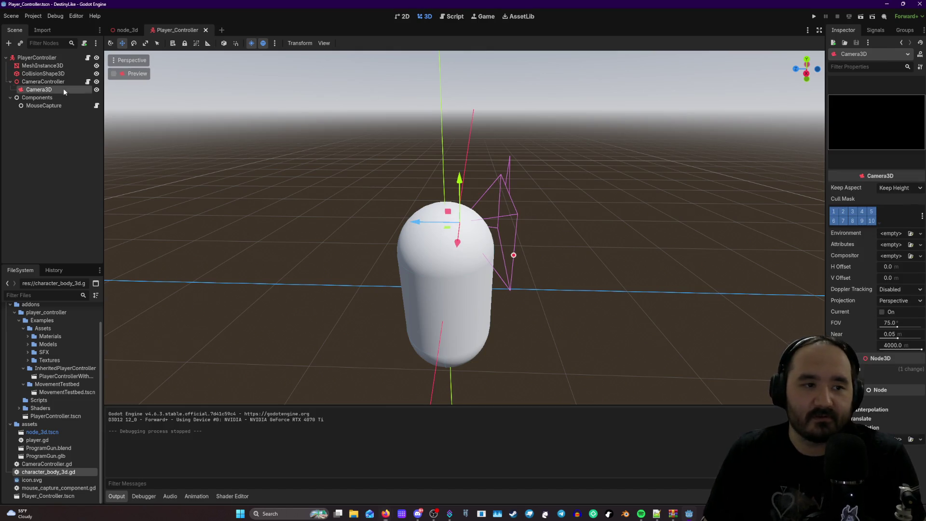
# - Keep Camera3D's aspect at Keep Height, review its Transform, and turn on the camera Preview
pyautogui.click(896, 187)
pyautogui.click(892, 208)
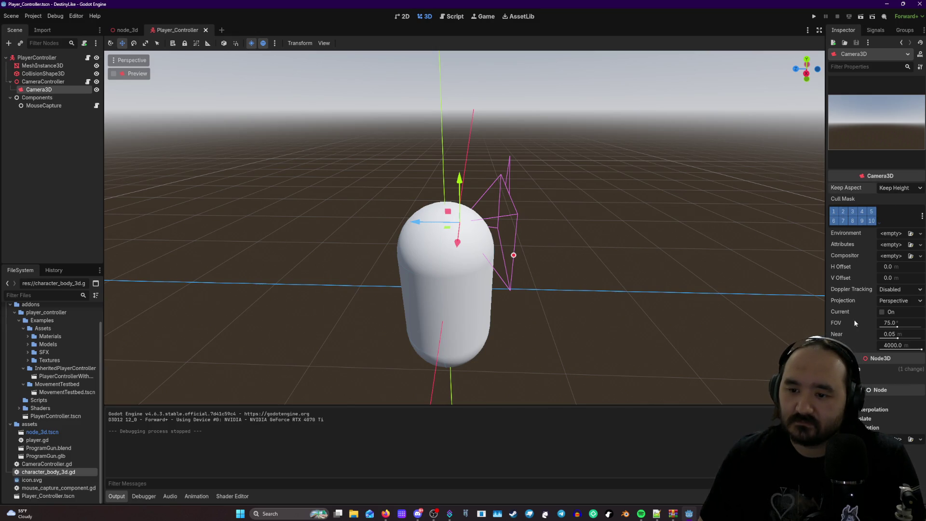
pyautogui.click(851, 369)
pyautogui.scroll(-3, 851, 368)
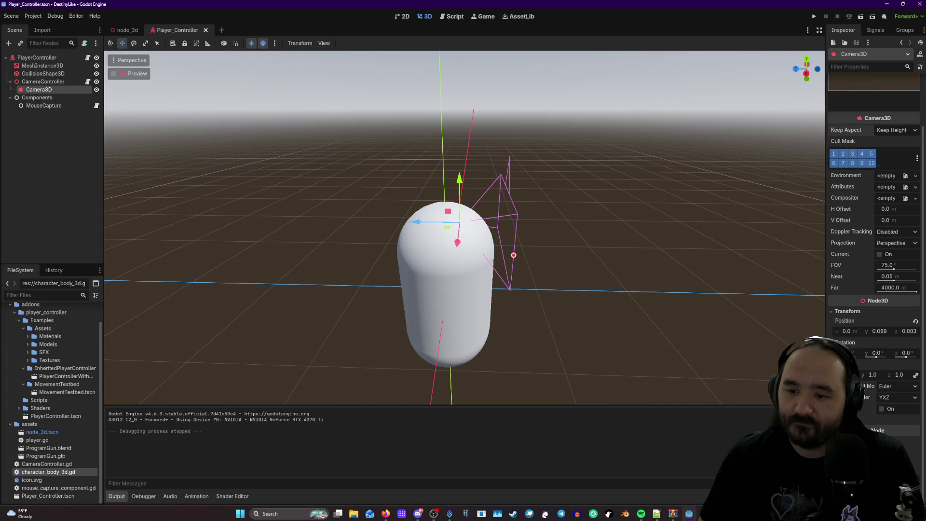
pyautogui.scroll(3, 870, 136)
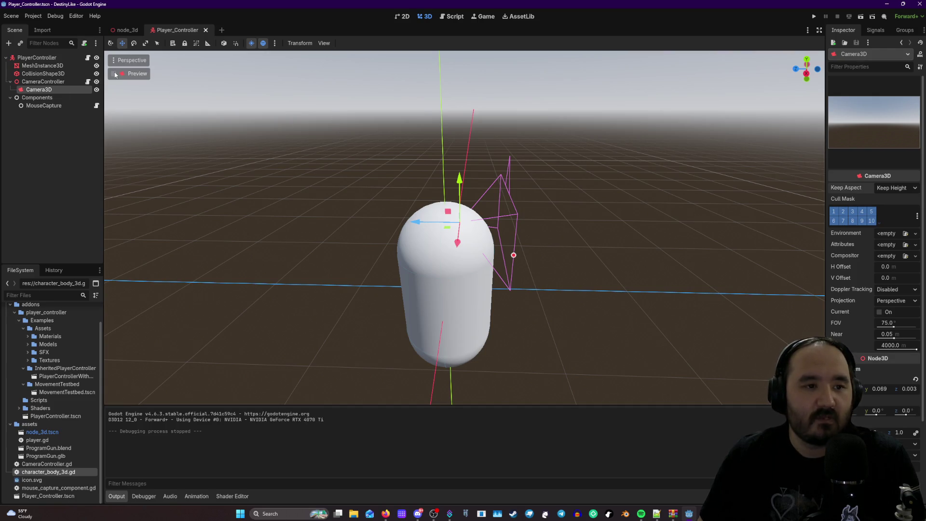
pyautogui.click(115, 73)
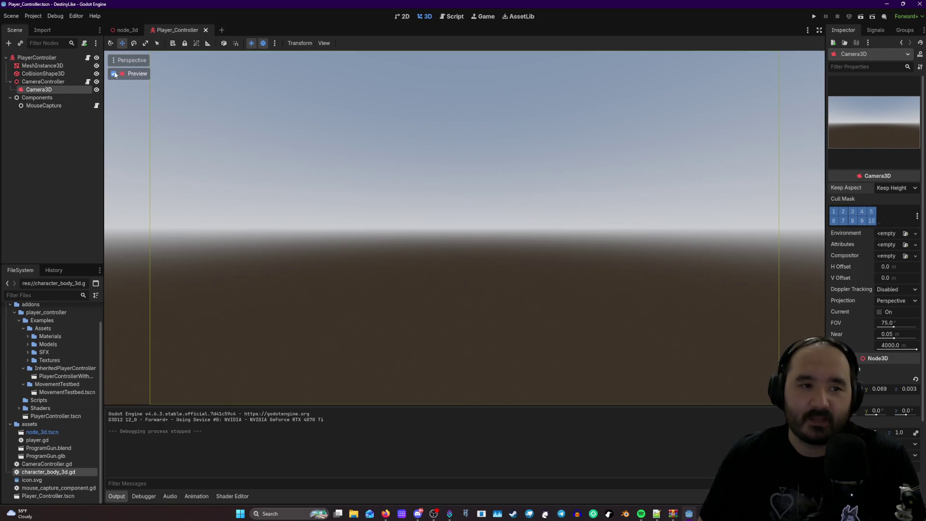
pyautogui.click(120, 31)
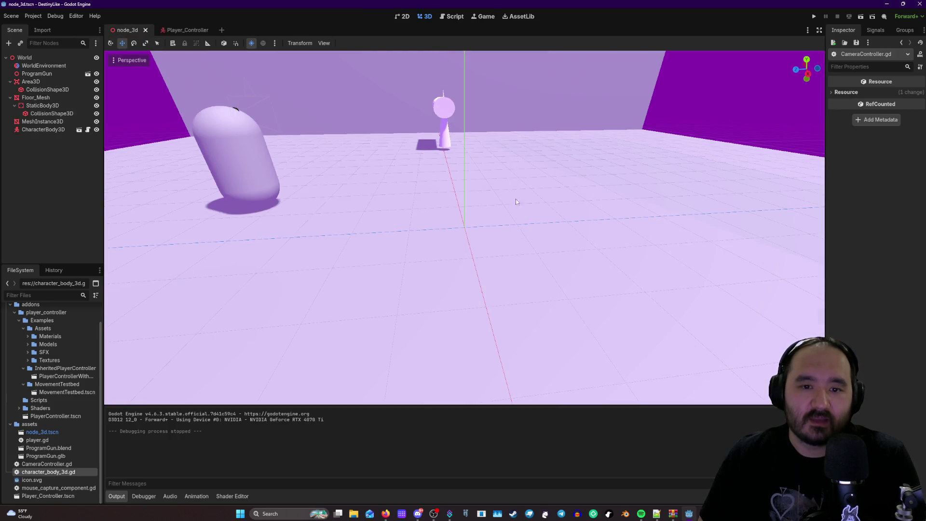
# - Inspect the CharacterBody3D player in the world scene and turn off the camera Preview
pyautogui.click(44, 130)
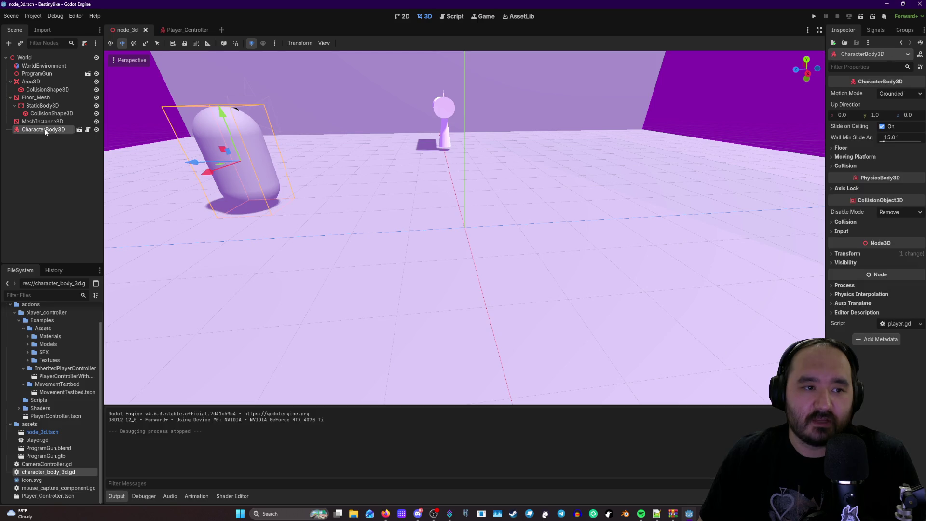
pyautogui.click(44, 90)
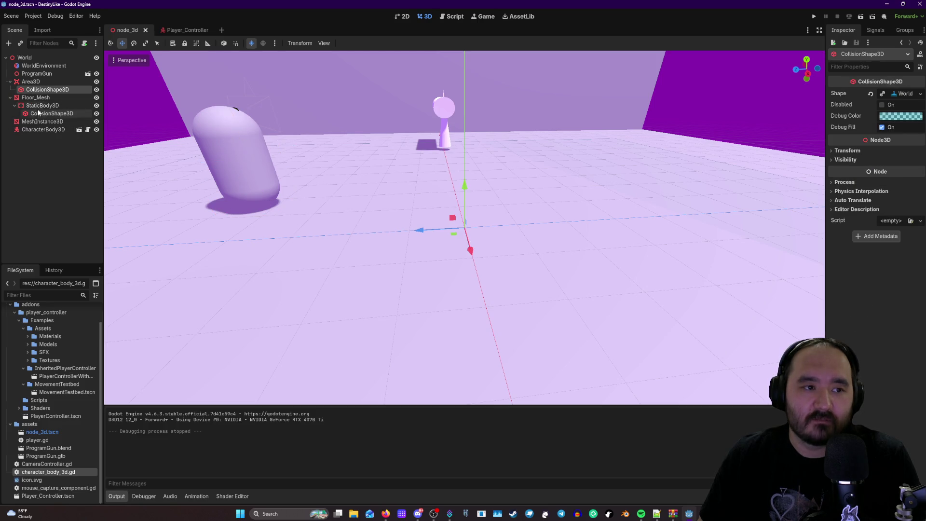
pyautogui.click(42, 130)
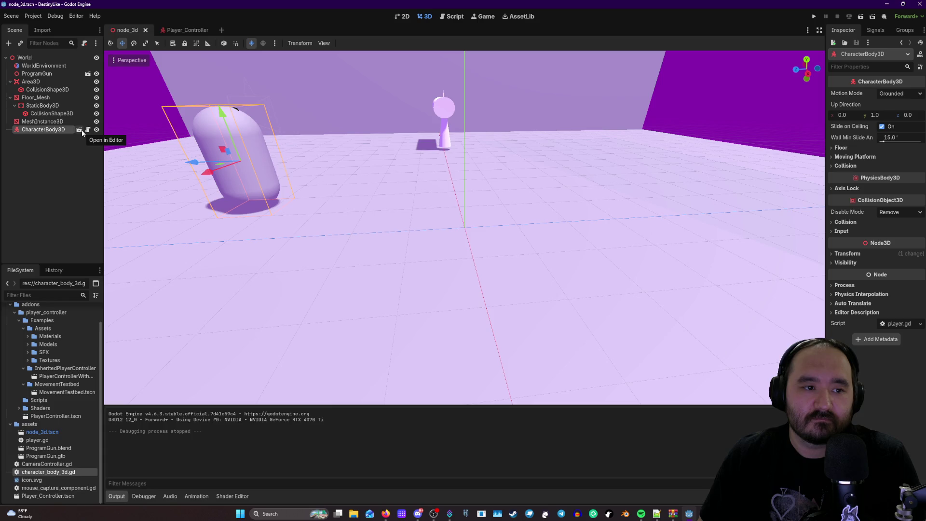
pyautogui.click(79, 129)
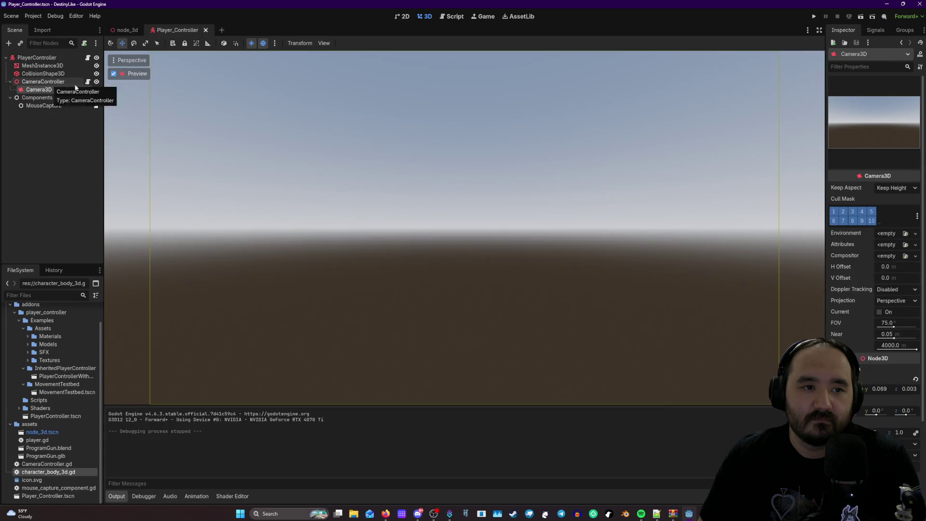
pyautogui.click(114, 73)
pyautogui.click(127, 30)
# - Run the project to test the camera, stop it, and return to Player_Controller
pyautogui.click(813, 16)
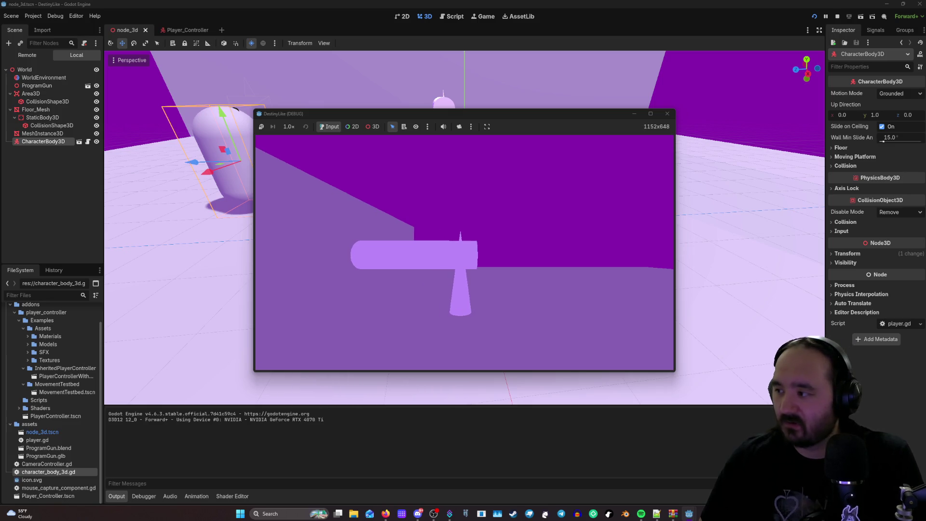
pyautogui.press('Escape')
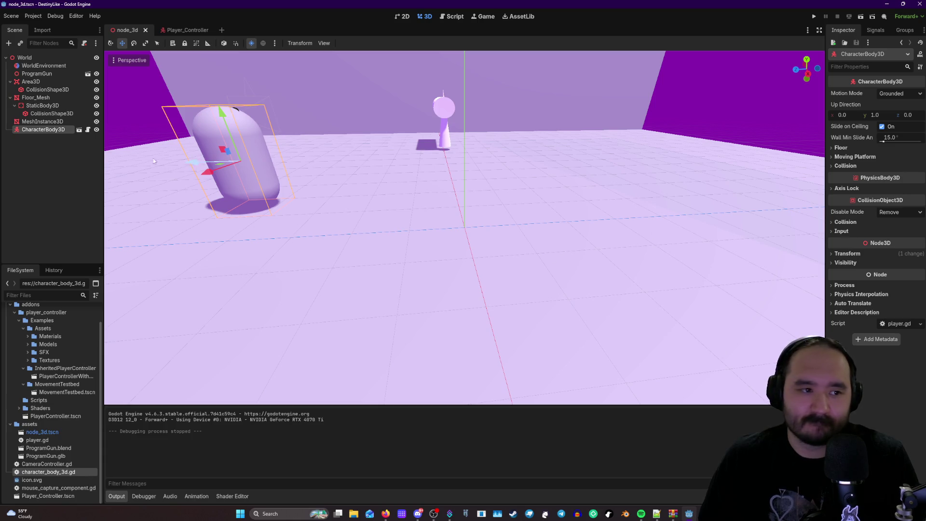
pyautogui.click(185, 28)
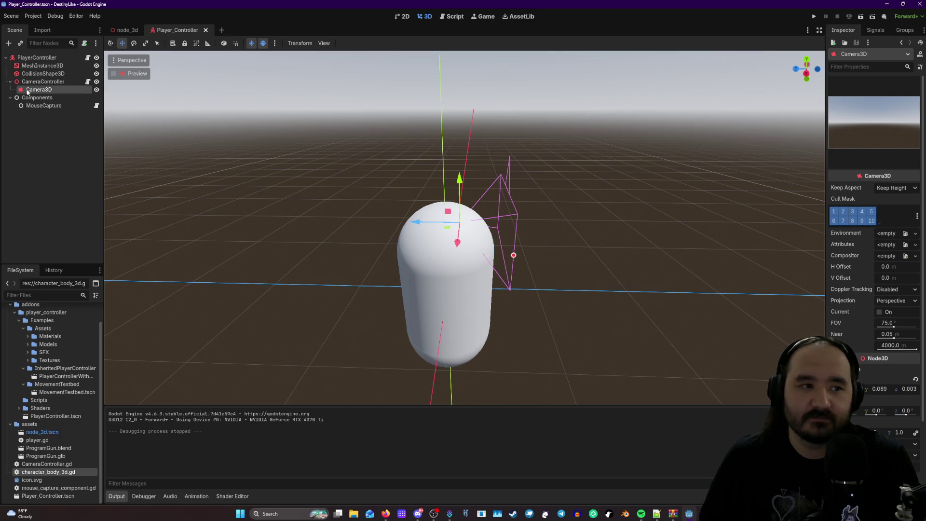
# - In CameraController.gd, change the sensitivity declaration on line 6 to := 0.4
pyautogui.click(44, 82)
pyautogui.click(88, 83)
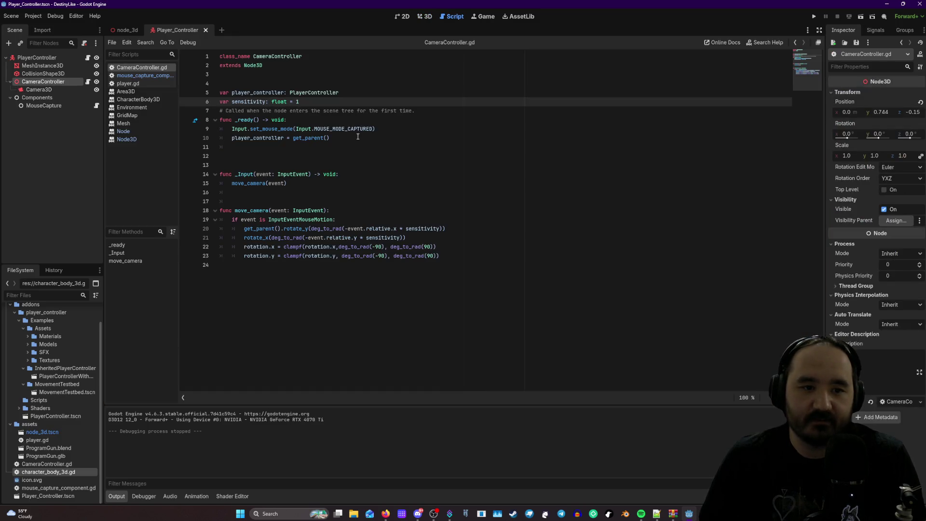
pyautogui.moveTo(300, 101); pyautogui.dragTo(239, 102)
pyautogui.moveTo(299, 102); pyautogui.dragTo(266, 103)
pyautogui.write(':=')
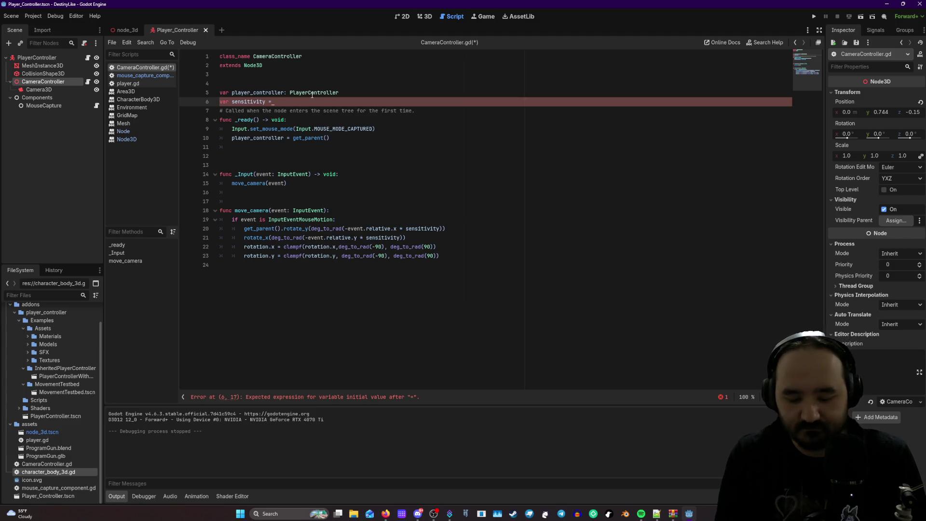
pyautogui.write('0.4')
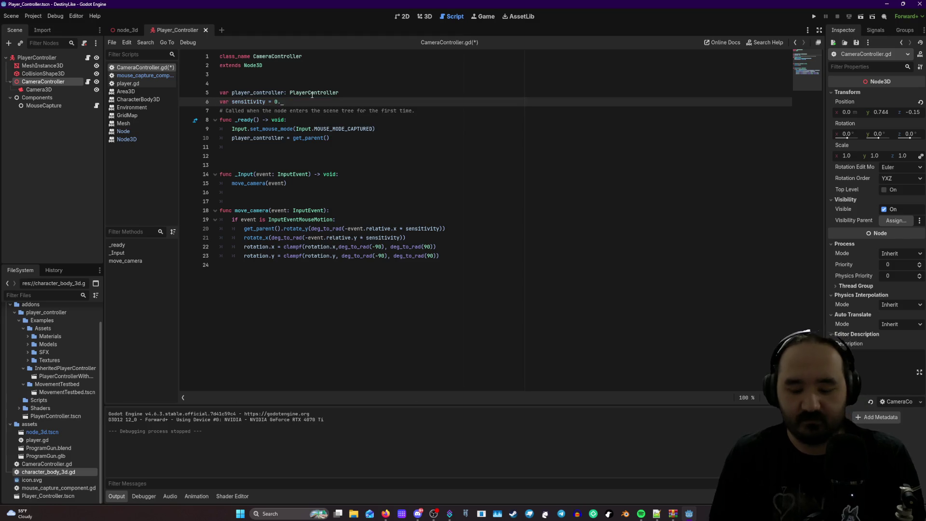
# - Look over the rest of the script and run the game to try the new sensitivity
pyautogui.press('Down')
pyautogui.press('Down')
pyautogui.press('Down')
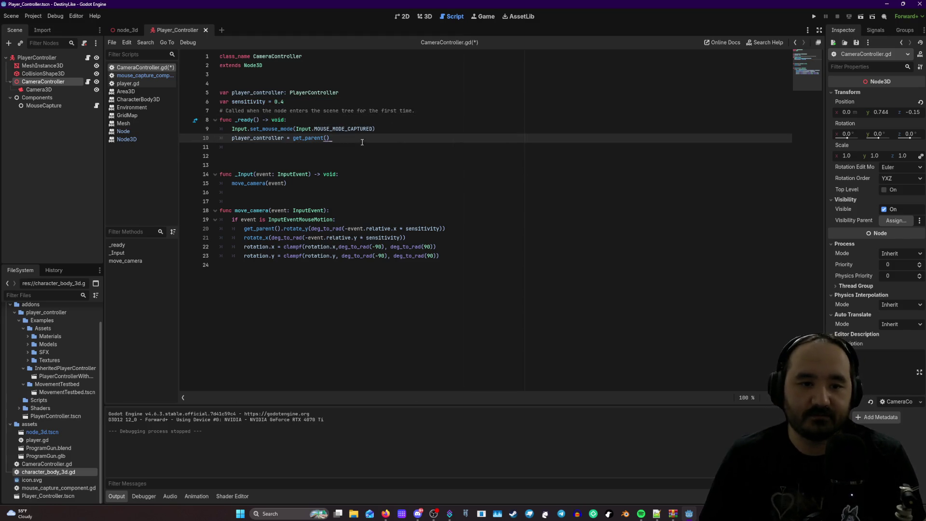
pyautogui.press('Down')
pyautogui.press('Down')
pyautogui.press('Down')
pyautogui.press('Up')
pyautogui.press('Up')
pyautogui.press('Up')
pyautogui.press('Down')
pyautogui.press('Down')
pyautogui.press('Down')
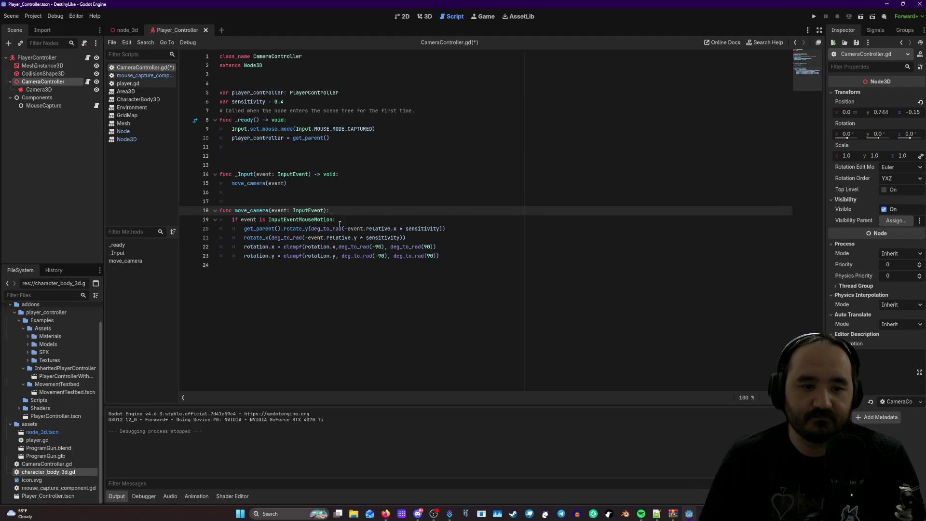
pyautogui.moveTo(336, 220); pyautogui.dragTo(329, 210)
pyautogui.click(344, 211)
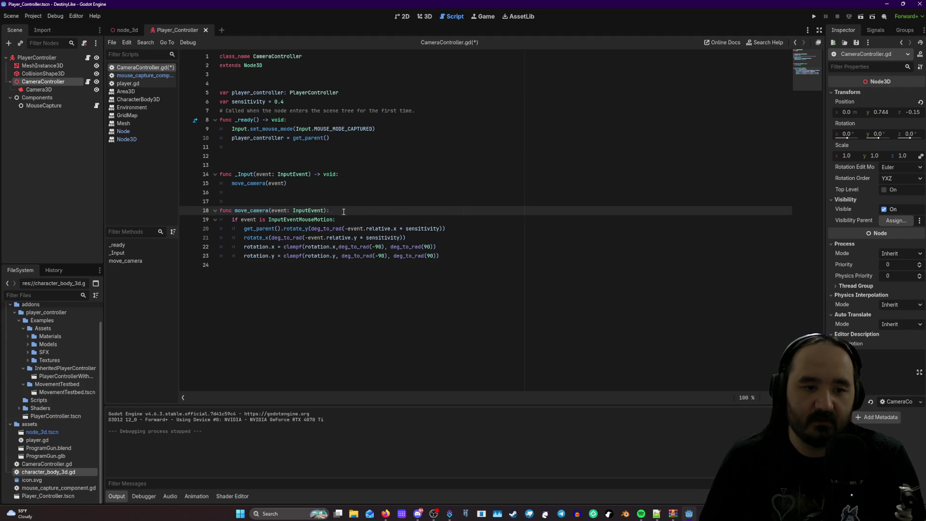
pyautogui.click(813, 15)
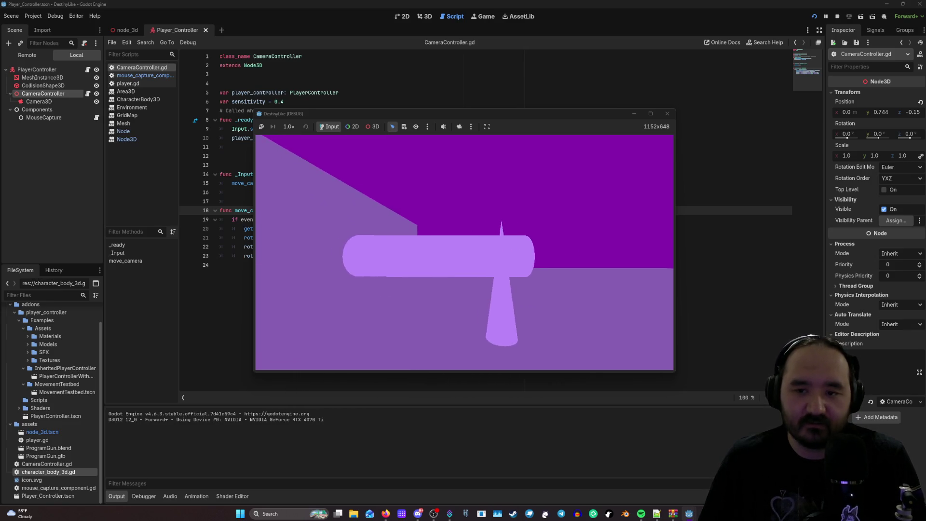
# - Stop the running game with F8 to return to the script editor
pyautogui.press('F8')
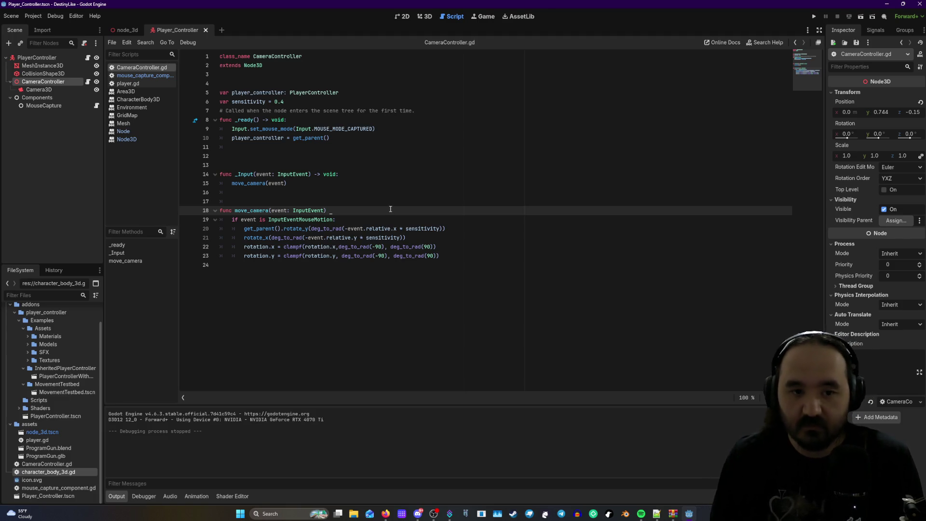
pyautogui.press('BackSpace')
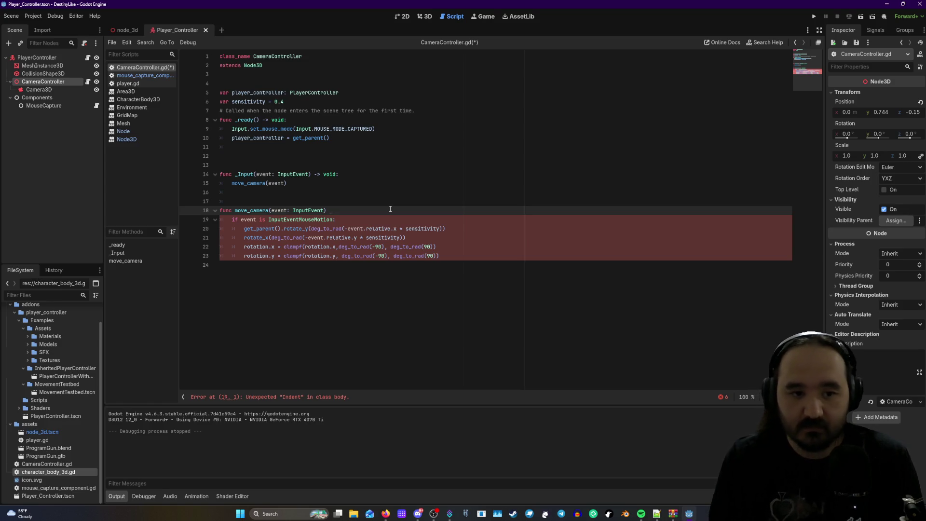
pyautogui.write('-> ')
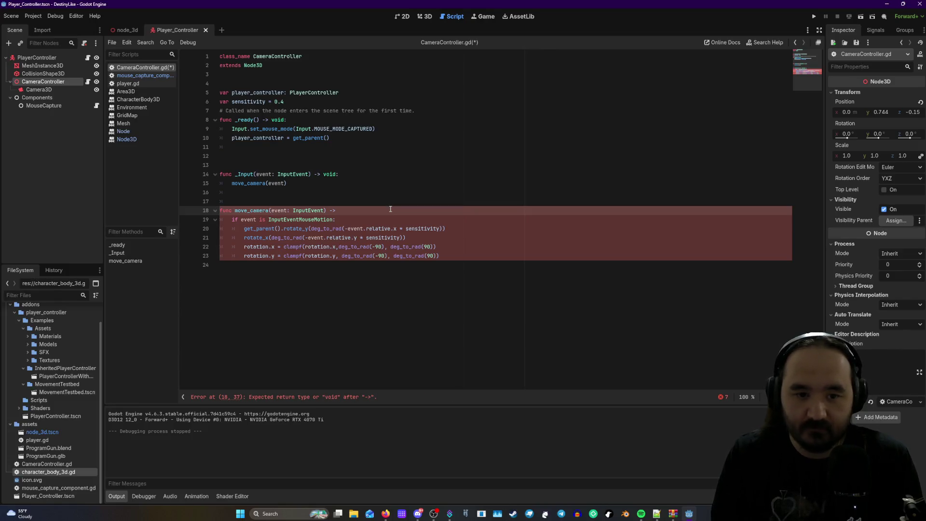
pyautogui.write('void:')
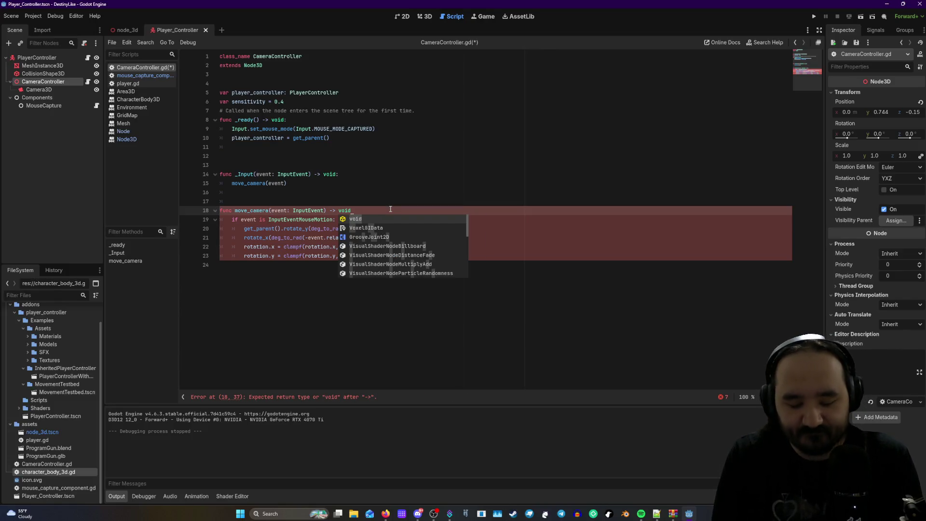
pyautogui.press('BackSpace')
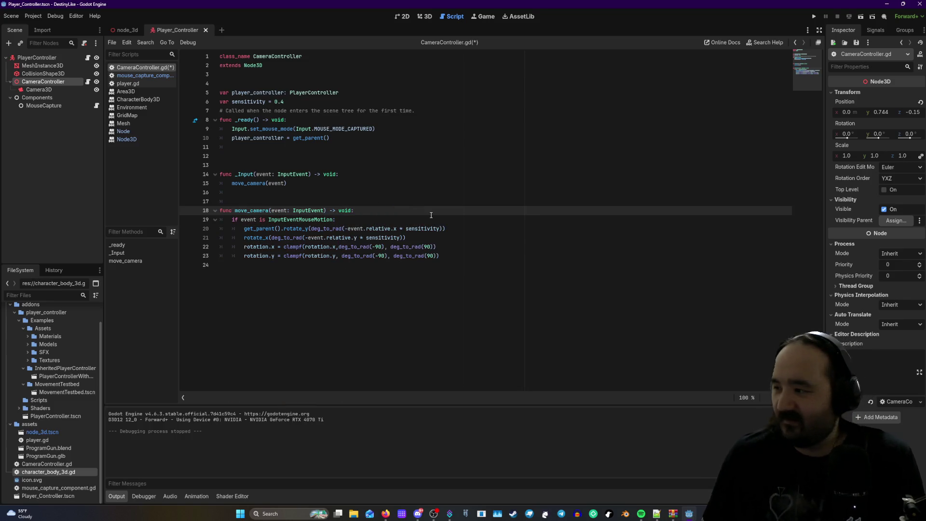
pyautogui.click(371, 221)
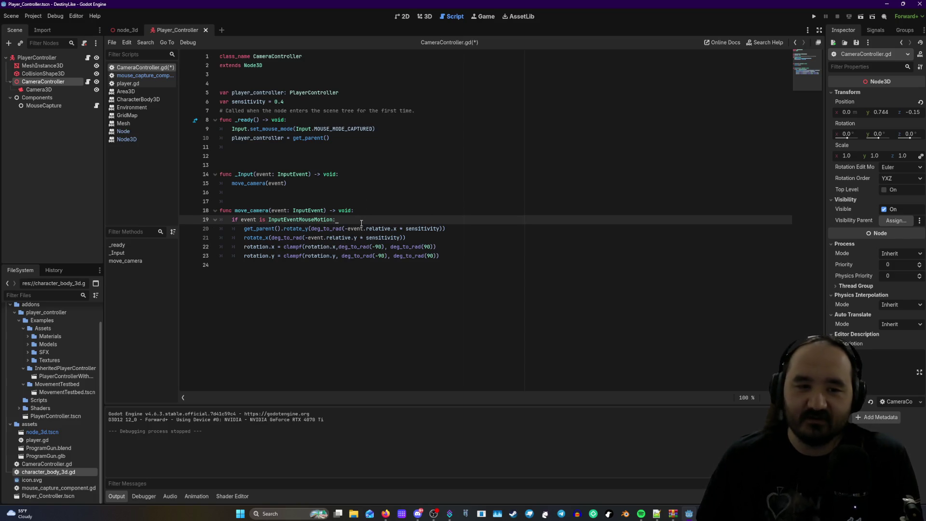
pyautogui.click(343, 212)
pyautogui.click(343, 216)
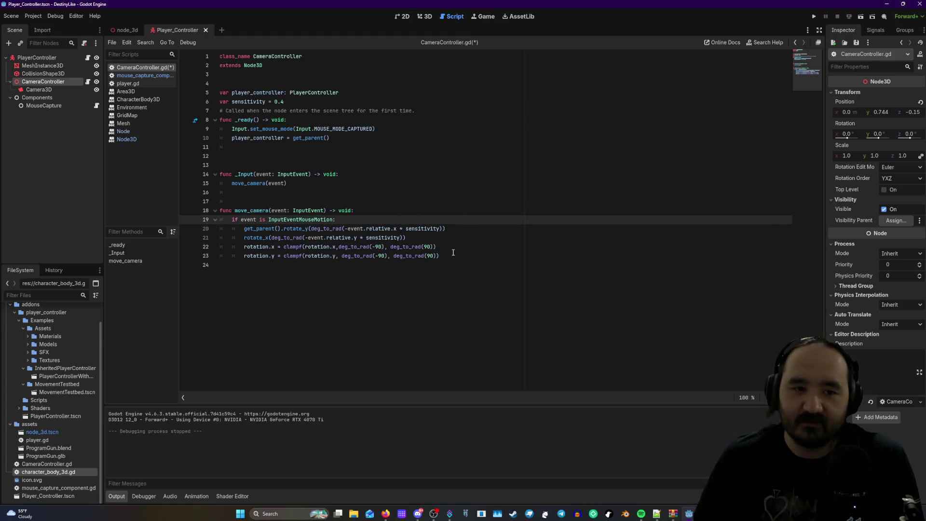
pyautogui.click(386, 130)
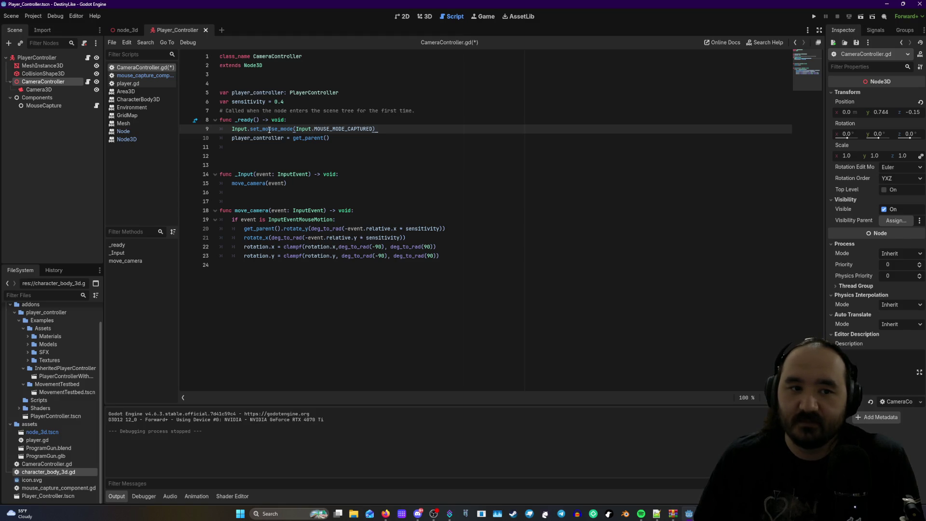
pyautogui.moveTo(237, 131)
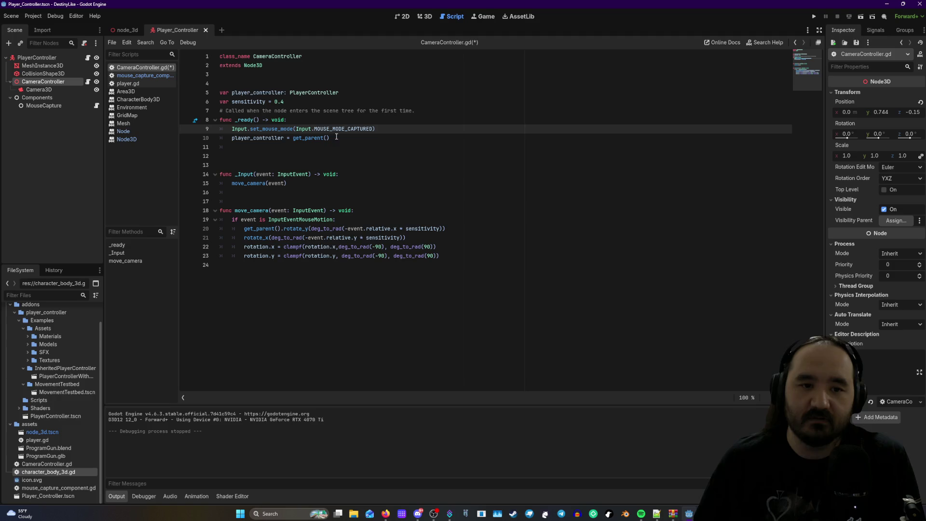
pyautogui.moveTo(365, 132)
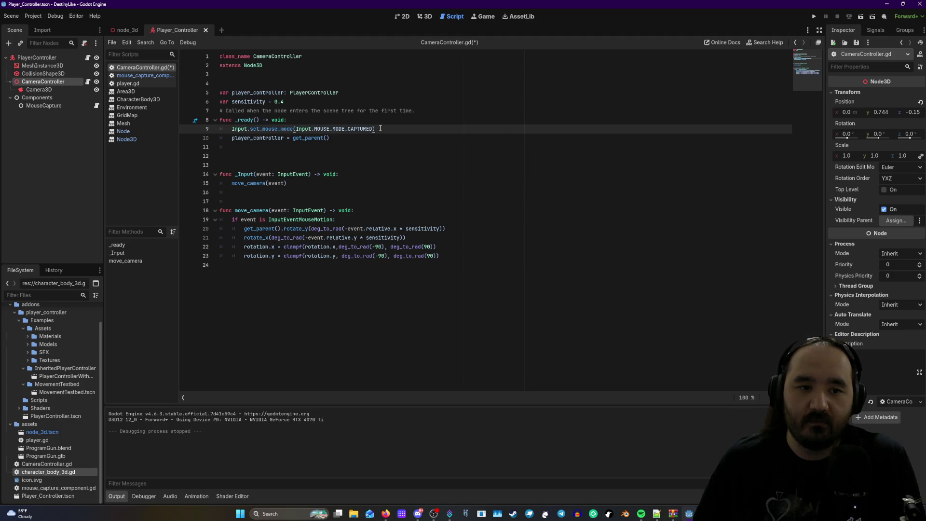
pyautogui.moveTo(379, 129)
pyautogui.mouseDown()
pyautogui.moveTo(222, 128)
pyautogui.moveTo(231, 125)
pyautogui.mouseUp()
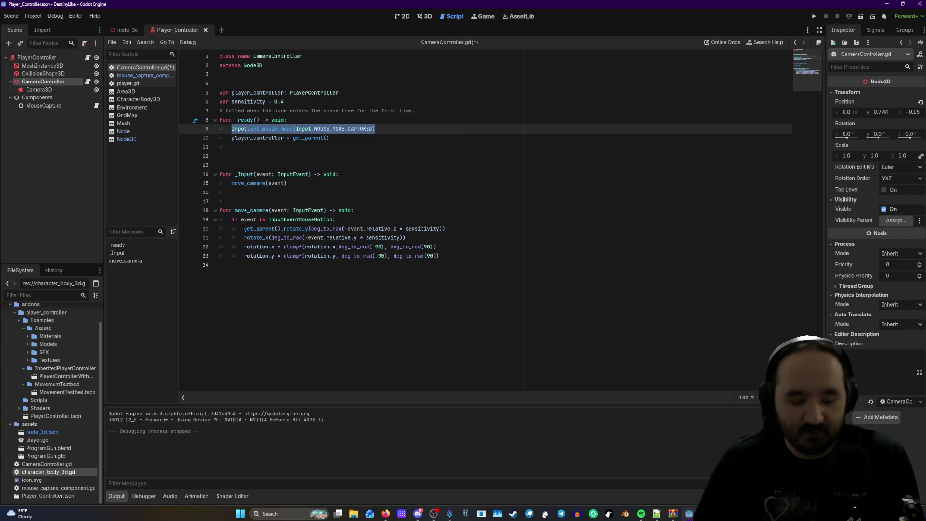
# - Duplicate the mouse-capture line in _ready and change the copy to Input.MOUSE_MODE_VISIBLE
pyautogui.click(403, 126)
pyautogui.hotkey('ctrl', 'shift', 'd')
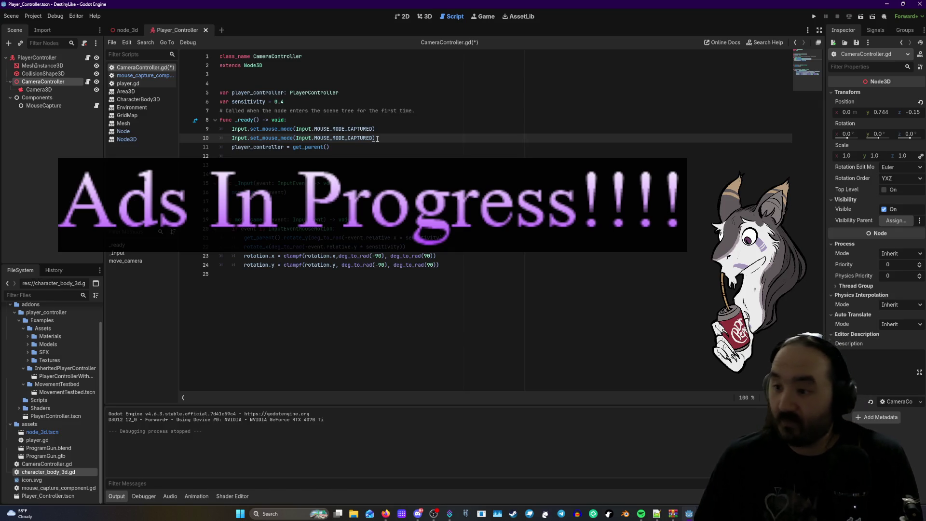
pyautogui.press('BackSpace')
pyautogui.press('BackSpace')
pyautogui.press('BackSpace')
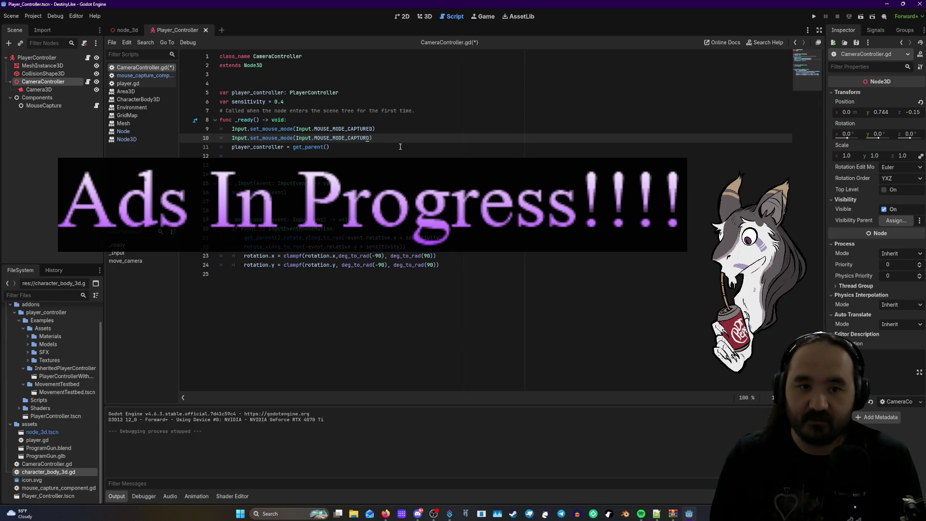
pyautogui.press('BackSpace')
pyautogui.press('BackSpace')
pyautogui.press('BackSpace')
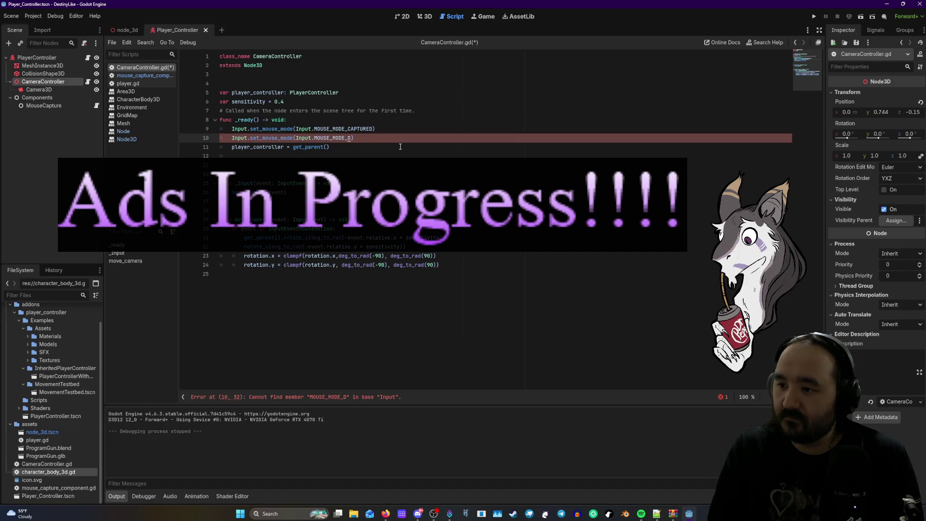
pyautogui.press('BackSpace')
pyautogui.press('BackSpace')
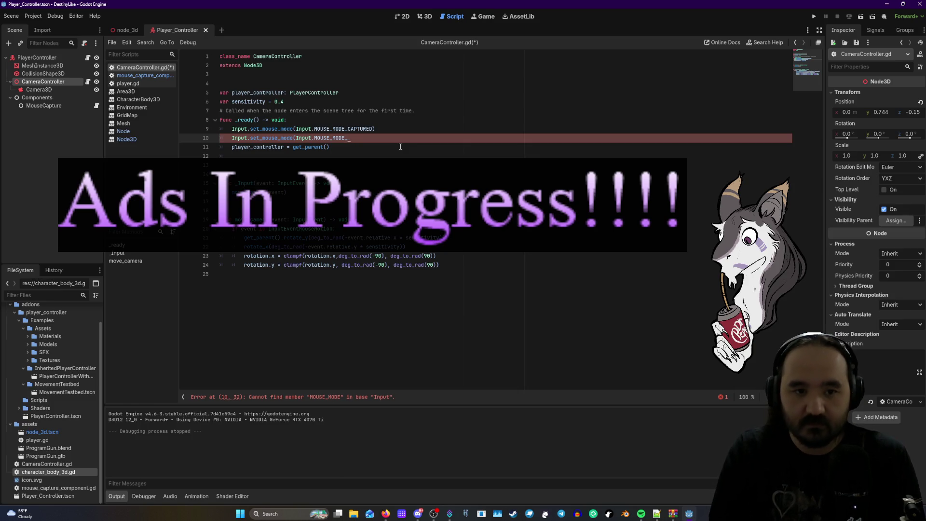
pyautogui.write('_')
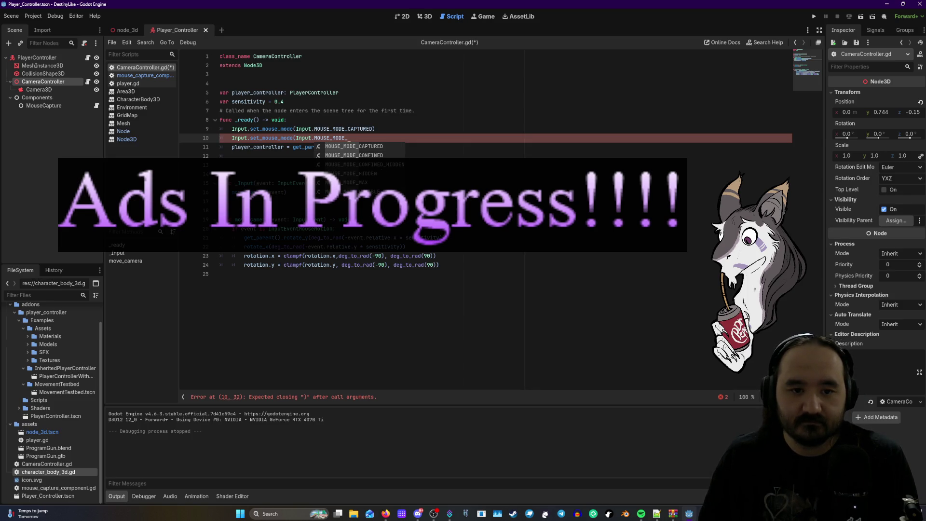
pyautogui.click(383, 192)
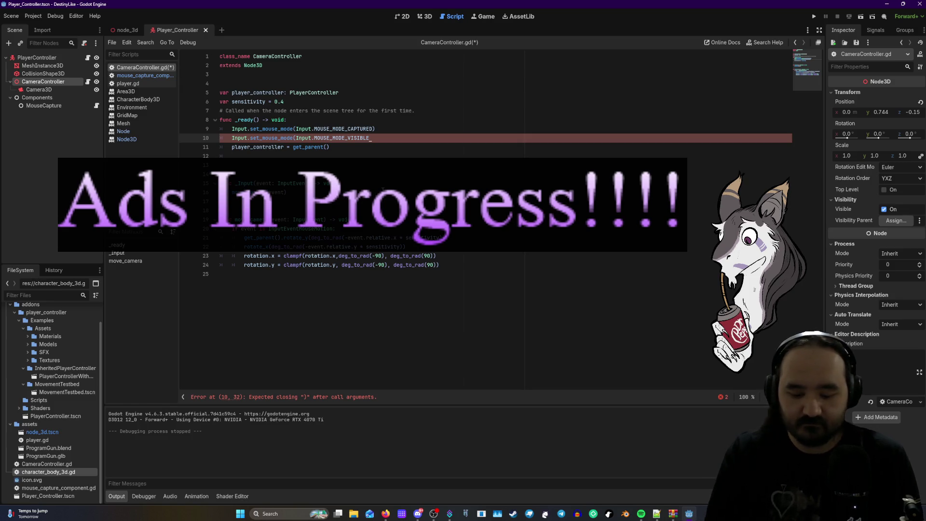
pyautogui.write(')')
pyautogui.click(430, 130)
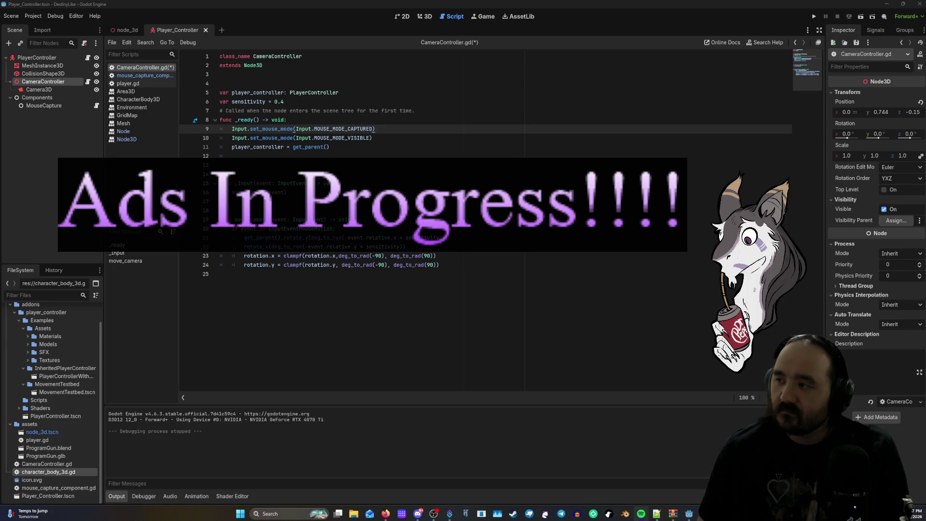
pyautogui.hotkey('alt', 'Tab')
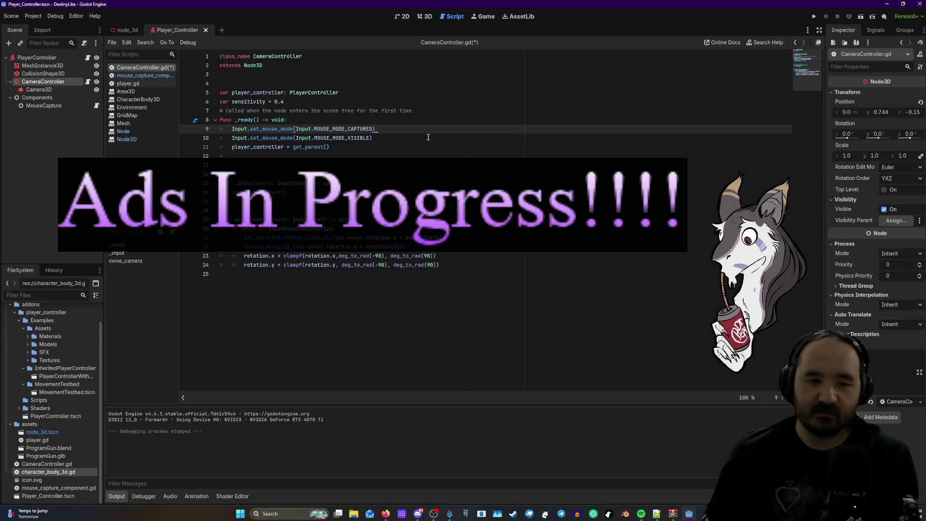
pyautogui.moveTo(389, 130); pyautogui.dragTo(240, 132)
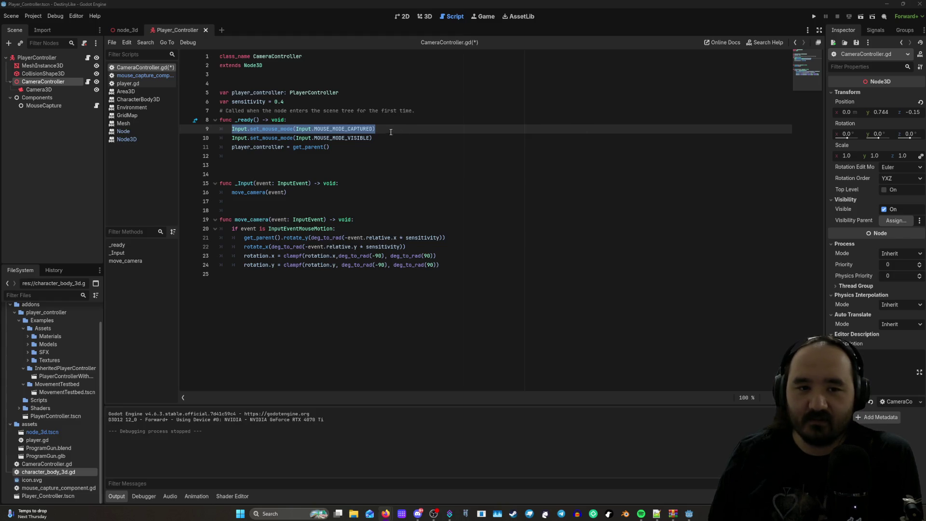
# - Select both set_mouse_mode lines, then delete the move_camera declaration so its body merges into _Input
pyautogui.moveTo(378, 129)
pyautogui.mouseDown()
pyautogui.moveTo(253, 122)
pyautogui.moveTo(231, 139)
pyautogui.mouseUp()
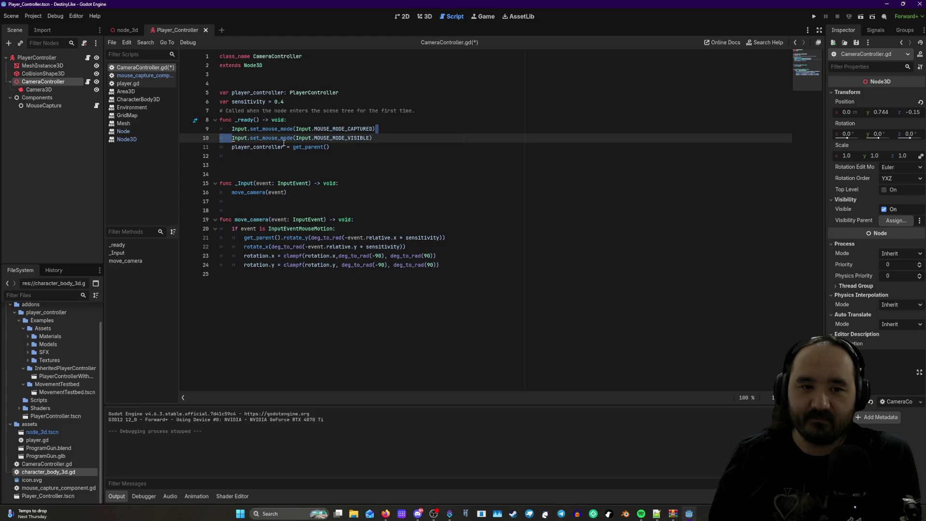
pyautogui.moveTo(384, 141); pyautogui.dragTo(230, 131)
pyautogui.hotkey('ctrl', 'c')
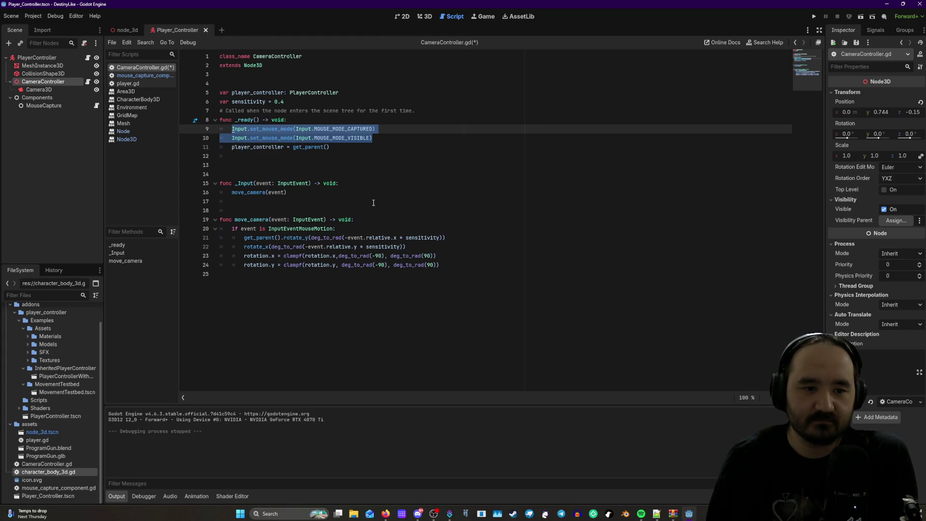
pyautogui.moveTo(361, 220)
pyautogui.mouseDown()
pyautogui.moveTo(300, 219)
pyautogui.moveTo(235, 196)
pyautogui.mouseUp()
pyautogui.press('BackSpace')
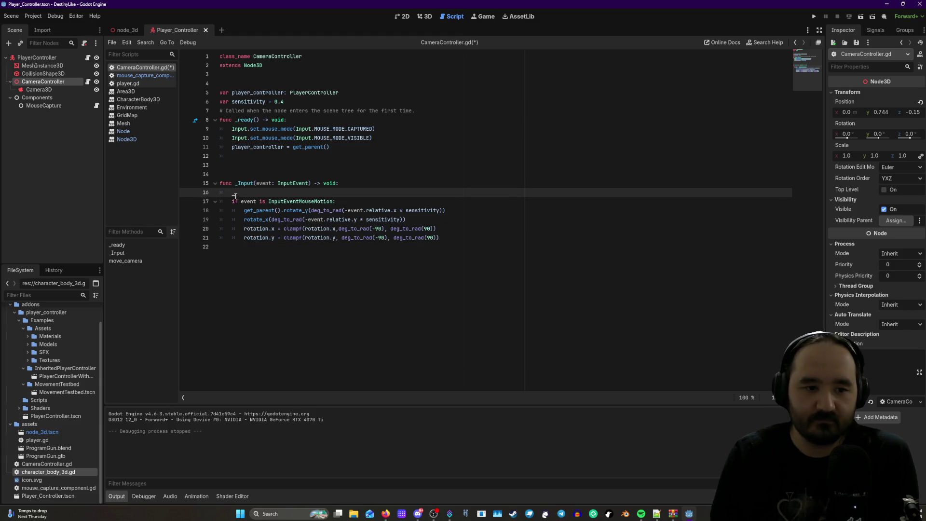
pyautogui.press('BackSpace')
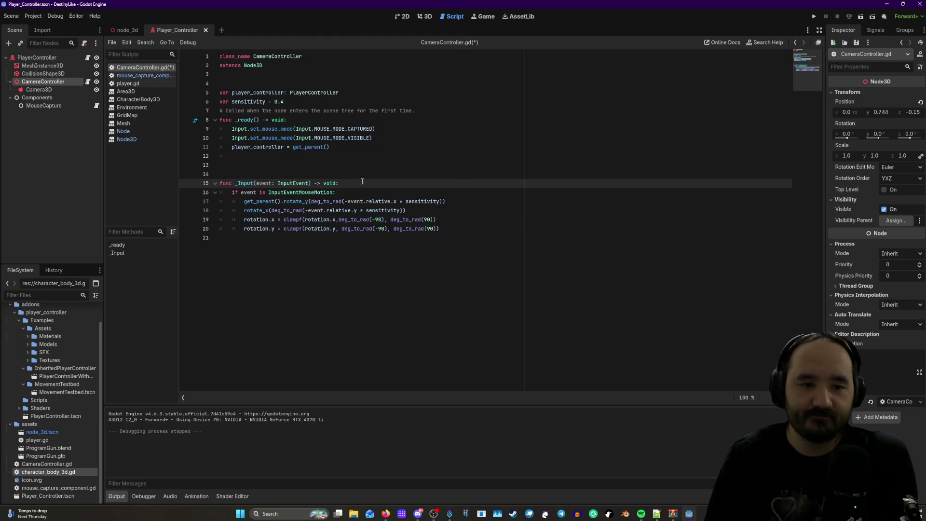
# - Paste the two set_mouse_mode lines at the top of _Input and delete _ready's old body
pyautogui.press('Return')
pyautogui.hotkey('ctrl', 'v')
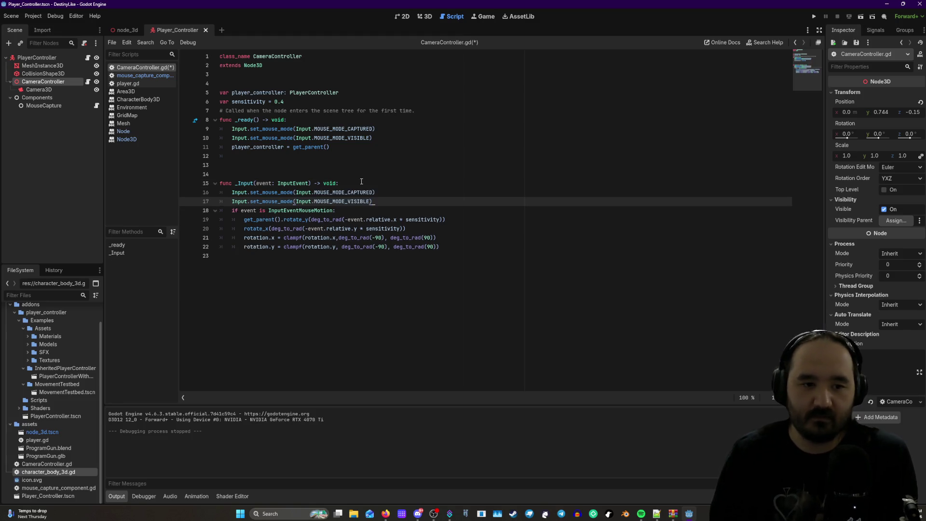
pyautogui.moveTo(232, 156)
pyautogui.mouseDown()
pyautogui.moveTo(241, 139)
pyautogui.moveTo(279, 147)
pyautogui.moveTo(232, 129)
pyautogui.mouseUp()
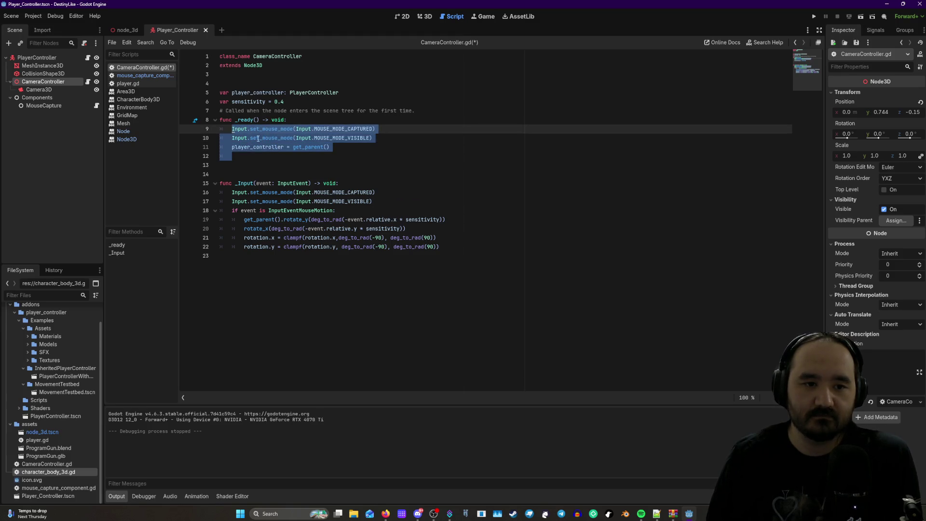
pyautogui.moveTo(346, 148)
pyautogui.mouseDown()
pyautogui.moveTo(228, 147)
pyautogui.moveTo(232, 131)
pyautogui.mouseUp()
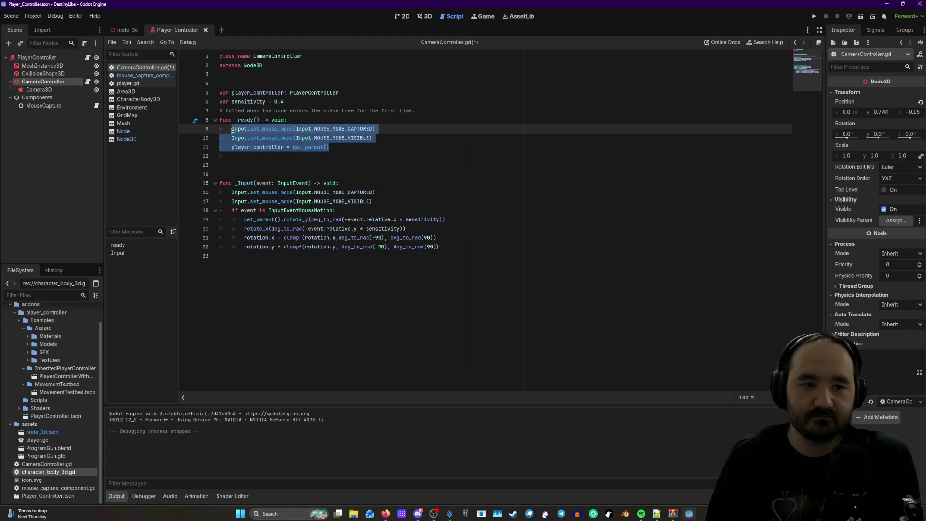
pyautogui.press('BackSpace')
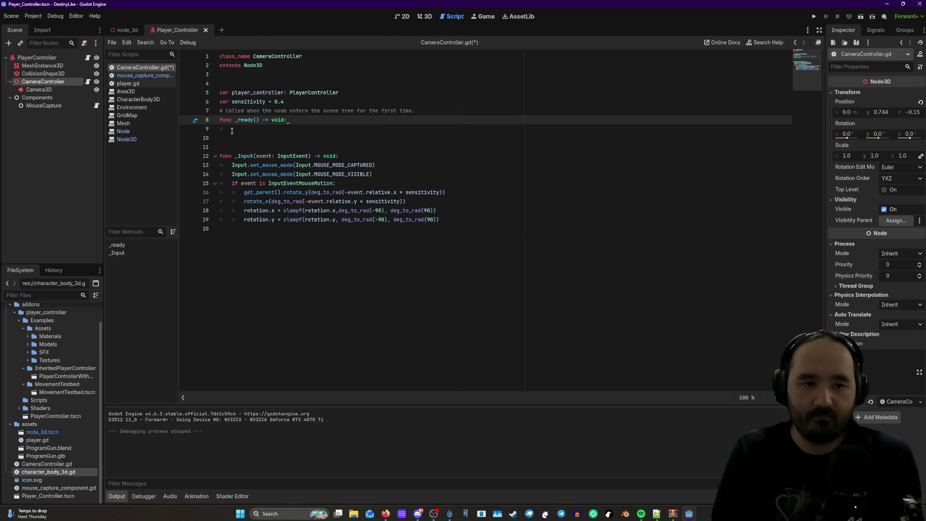
# - Make pass the only statement on the indented line inside _ready
pyautogui.write('pass')
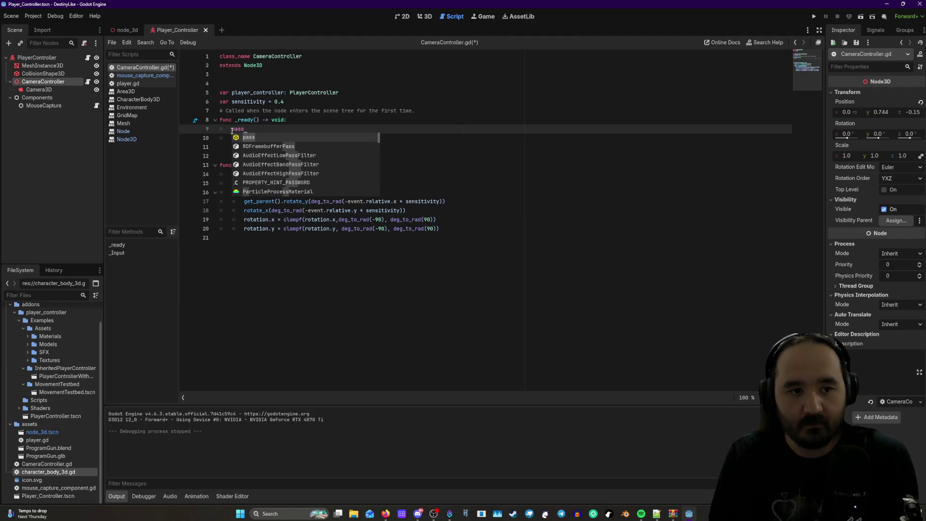
pyautogui.press('Return')
pyautogui.press('BackSpace')
pyautogui.press('BackSpace')
pyautogui.press('BackSpace')
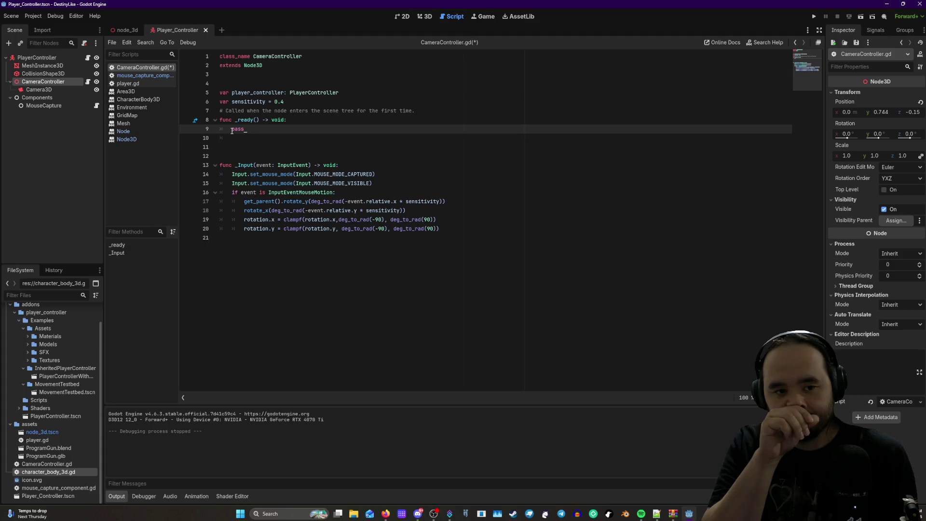
pyautogui.press('BackSpace')
pyautogui.press('BackSpace')
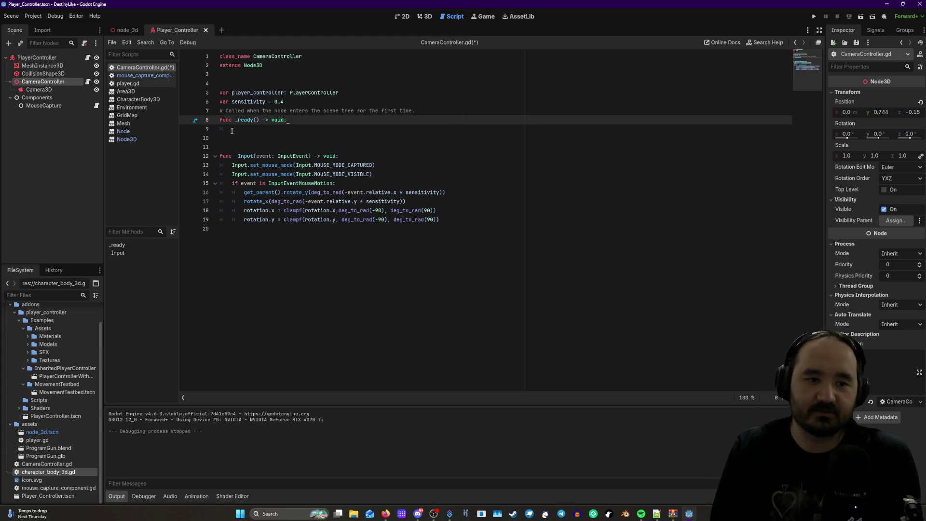
pyautogui.click(360, 156)
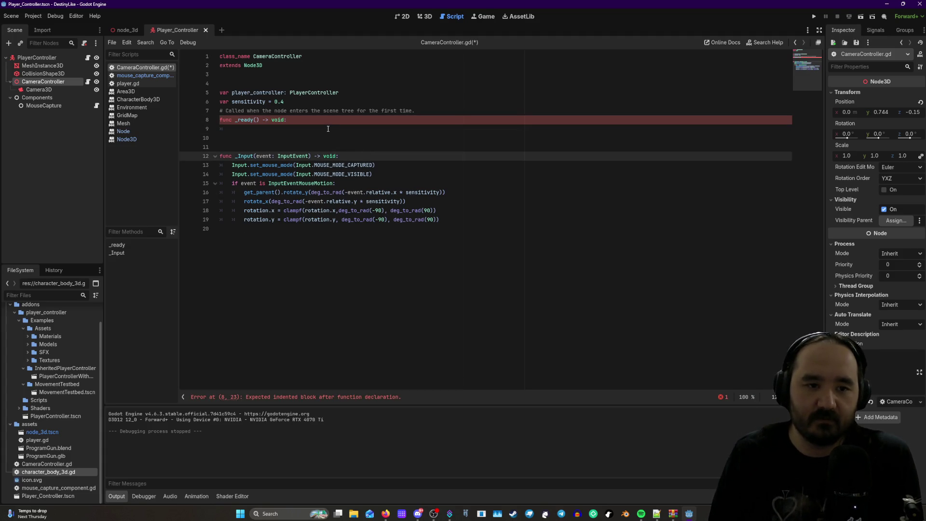
pyautogui.click(304, 121)
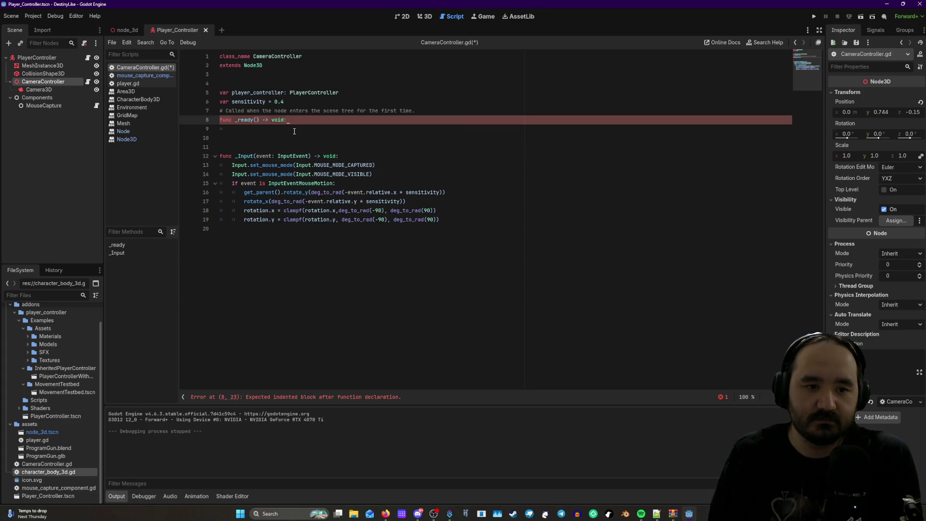
pyautogui.press('Down')
pyautogui.write('pass')
pyautogui.press('Down')
# - Place the caret after the mouse-capture call at the top of _Input
pyautogui.click(345, 157)
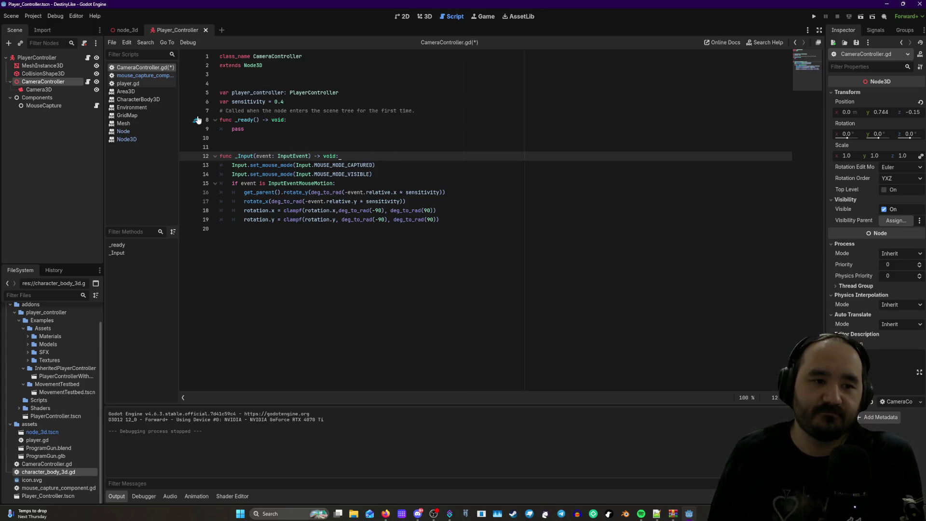
pyautogui.click(236, 130)
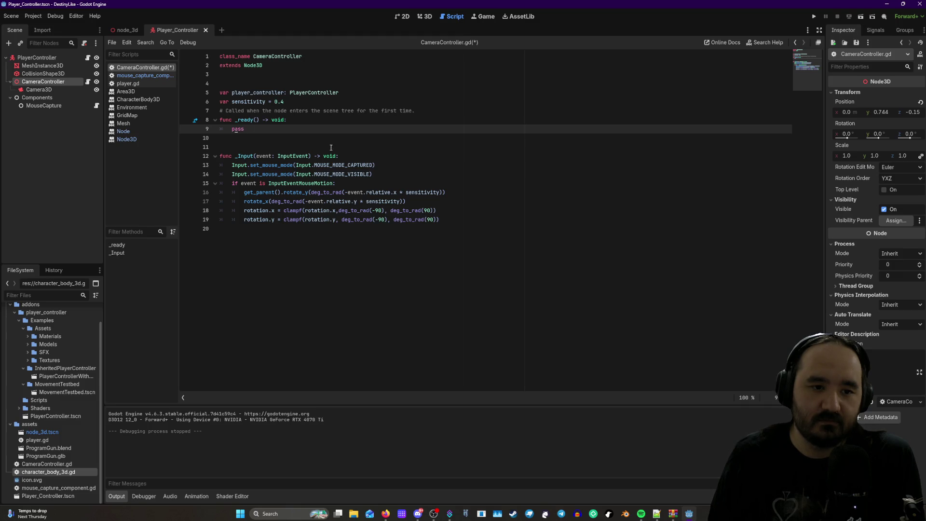
pyautogui.click(352, 156)
pyautogui.click(387, 165)
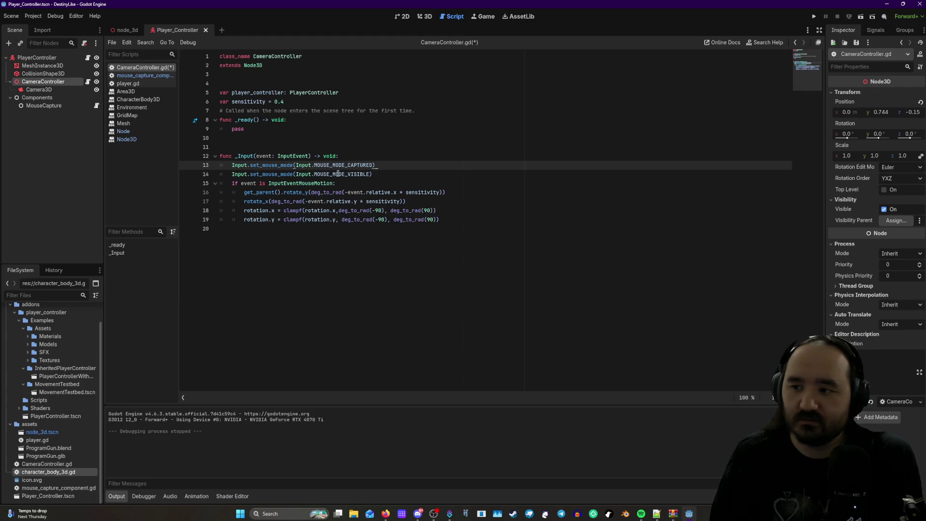
# - Move Input.set_mouse_mode(Input.MOUSE_MODE_CAPTURED) from line 13 into the InputEventMouseMotion branch
pyautogui.moveTo(376, 165); pyautogui.dragTo(232, 165)
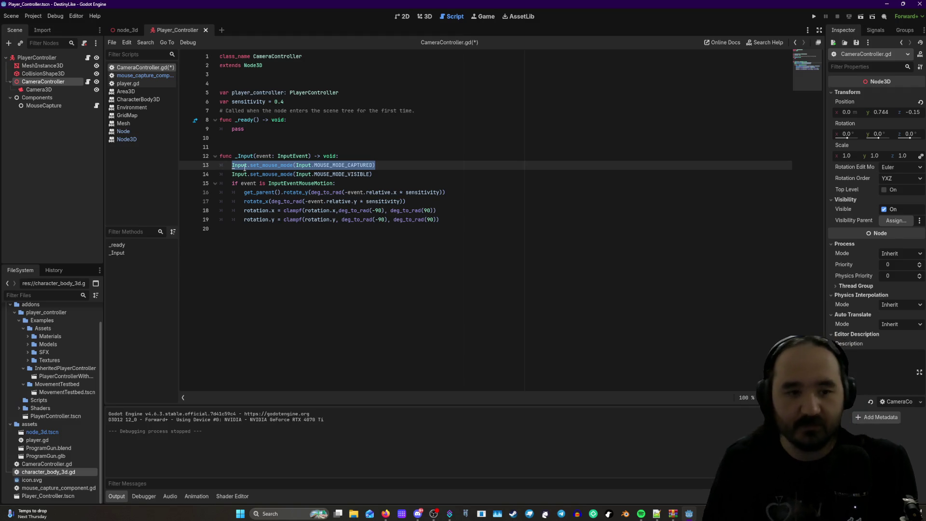
pyautogui.hotkey('ctrl', 'c')
pyautogui.click(340, 185)
pyautogui.press('Return')
pyautogui.hotkey('ctrl', 'v')
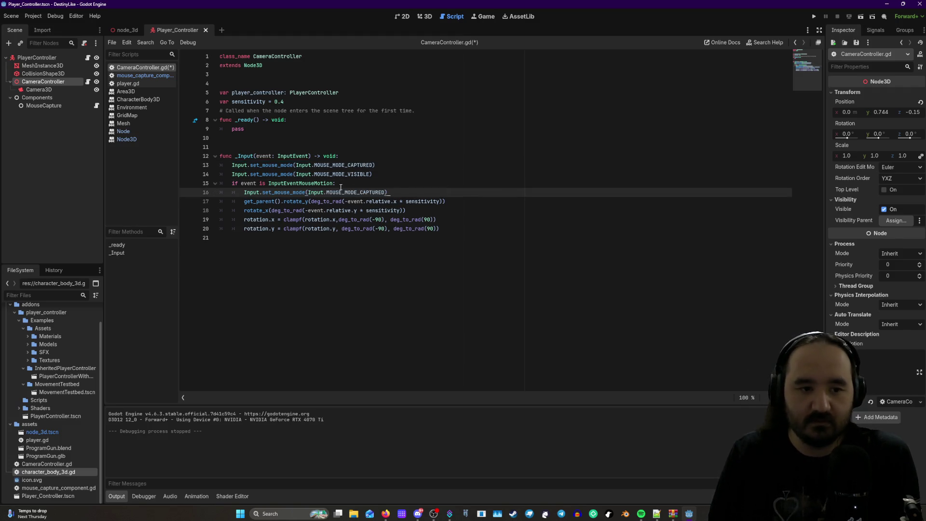
pyautogui.moveTo(375, 165); pyautogui.dragTo(232, 165)
pyautogui.press('BackSpace')
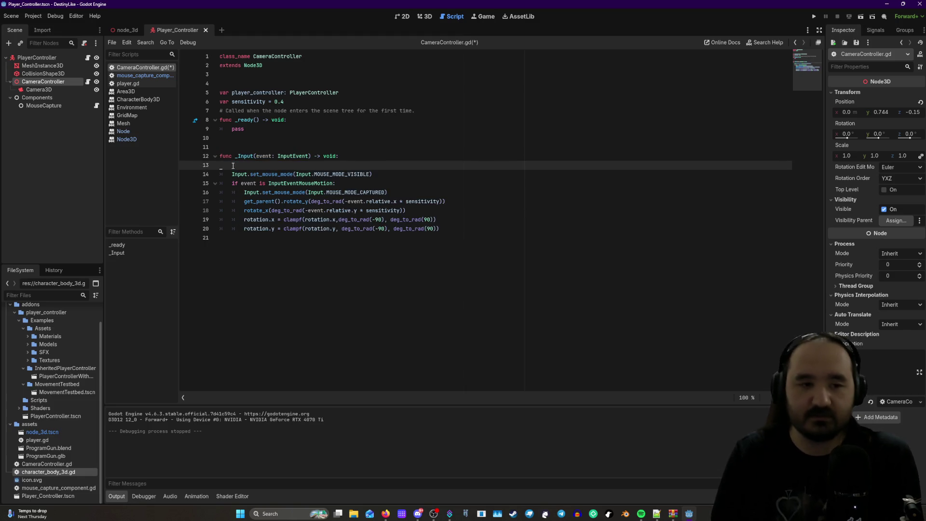
pyautogui.press('BackSpace')
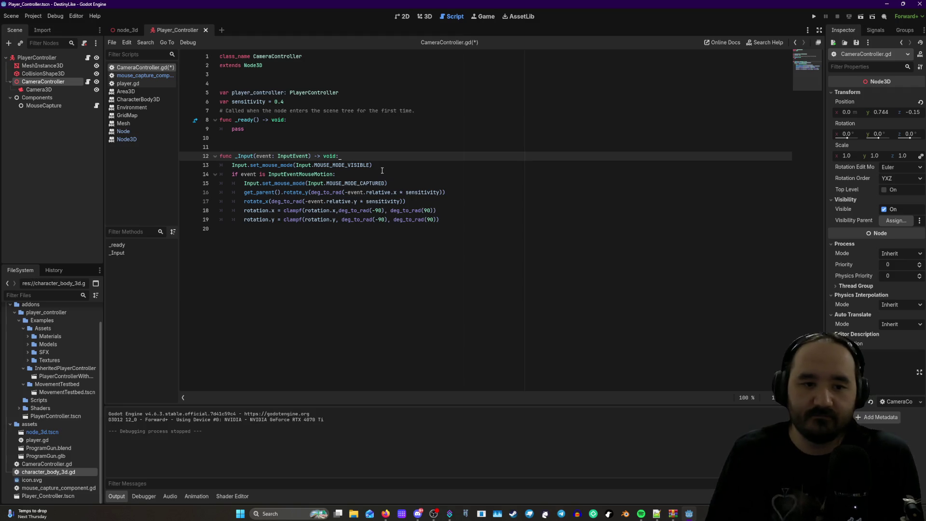
pyautogui.click(378, 172)
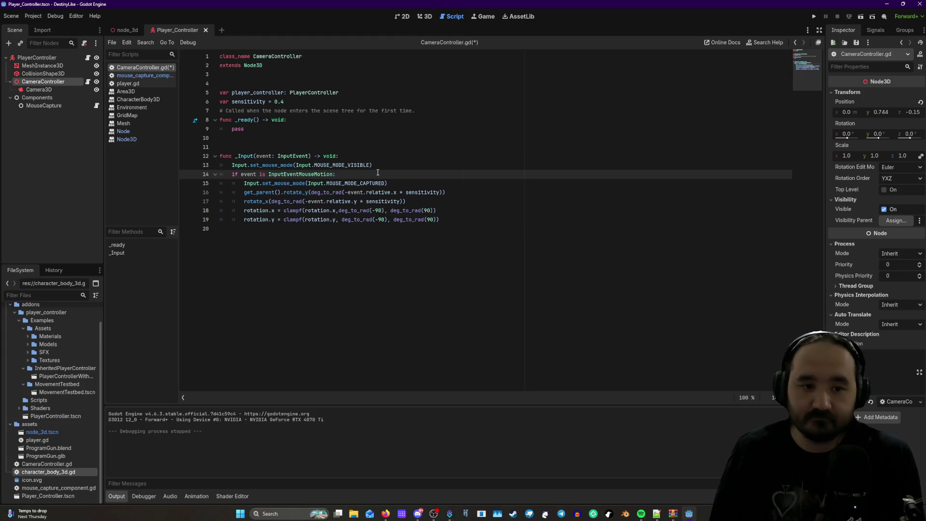
pyautogui.click(403, 185)
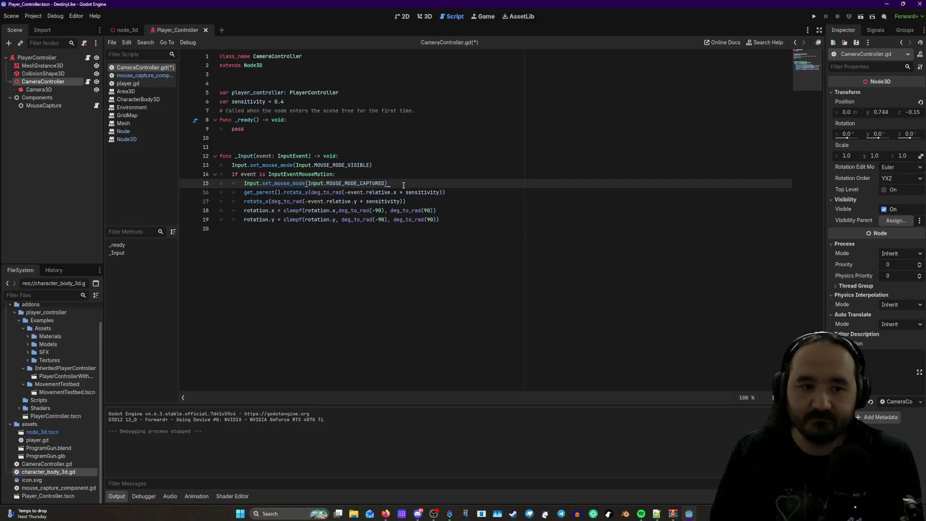
# - Add the line elif event.is_action_pressed("shoot"): after the capture statement
pyautogui.press('Return')
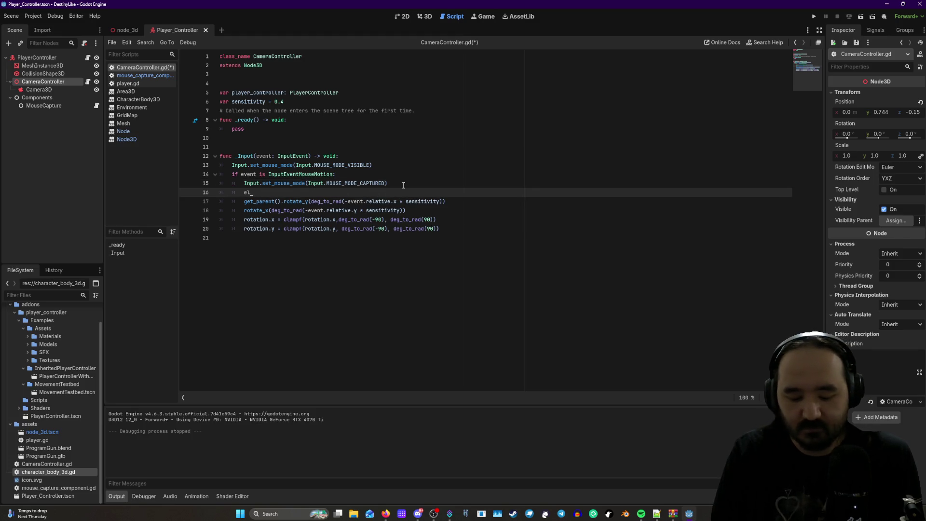
pyautogui.write('elif')
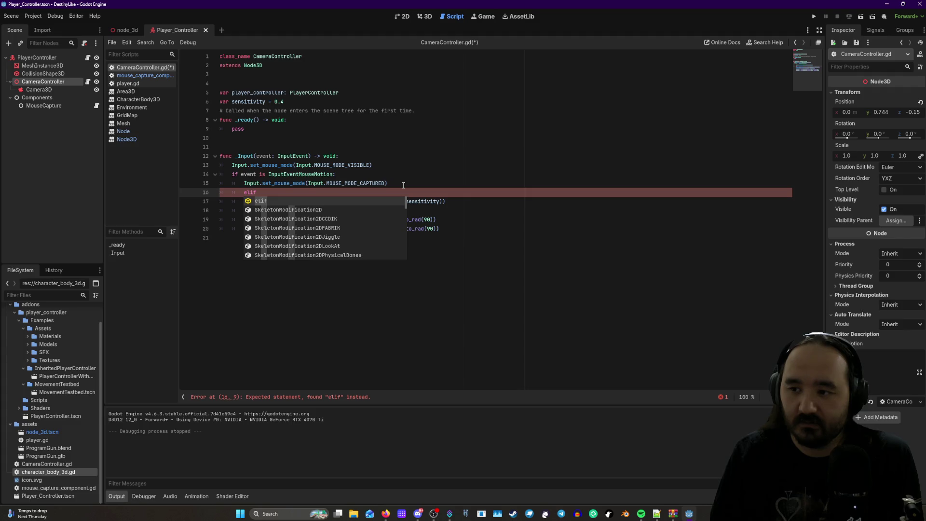
pyautogui.write(' event')
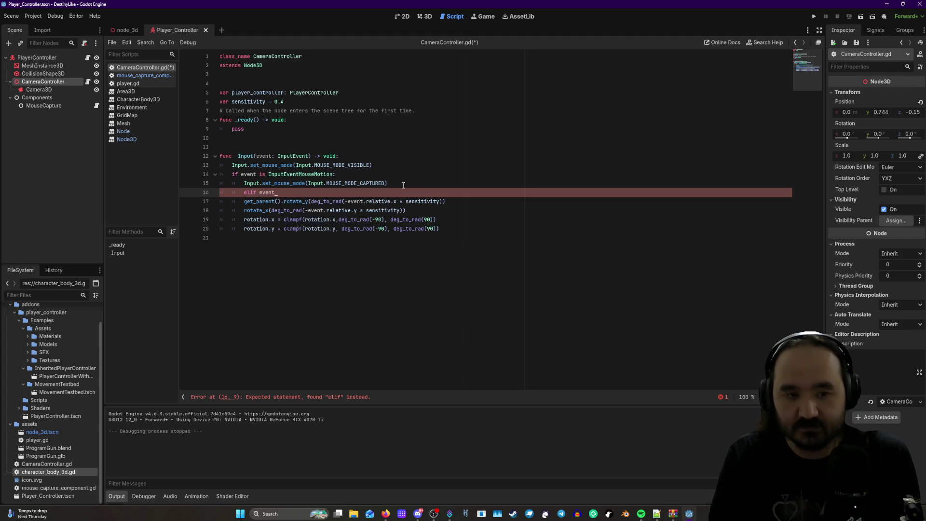
pyautogui.write('.is')
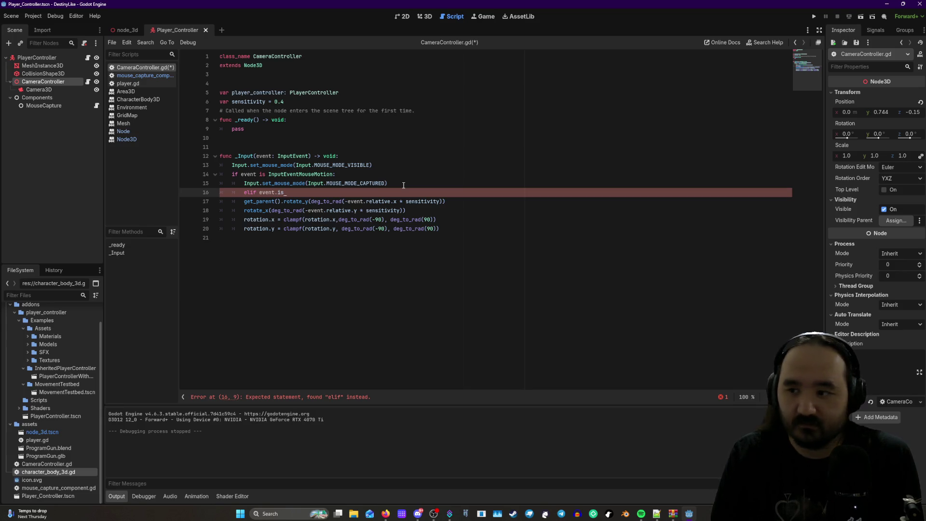
pyautogui.write('_a')
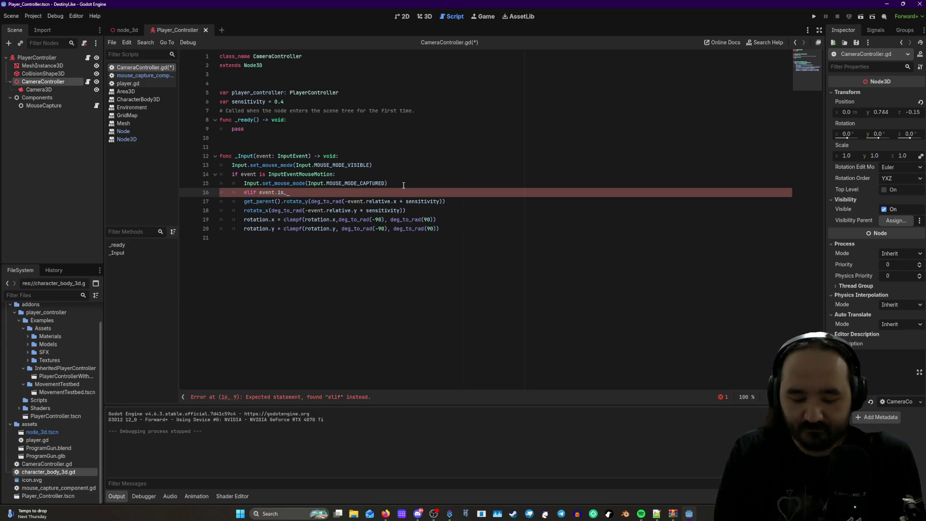
pyautogui.write('ction')
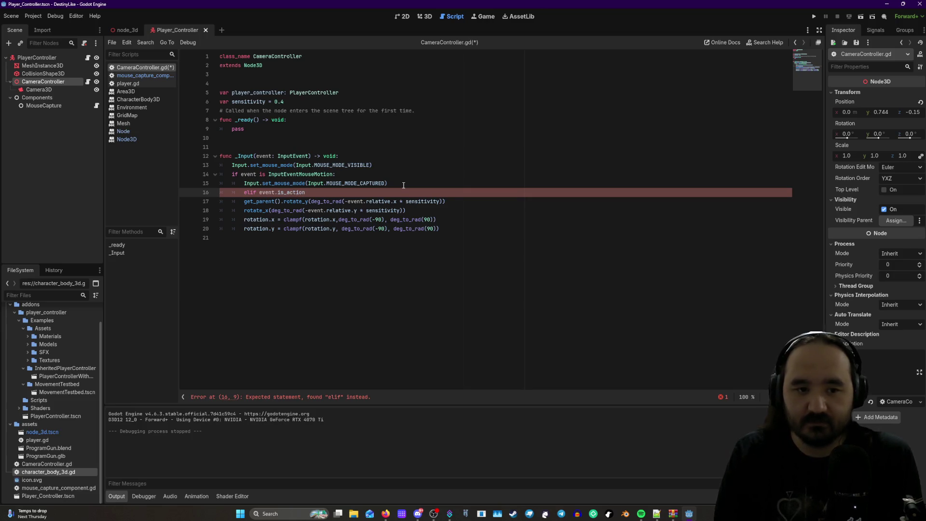
pyautogui.write('_pre')
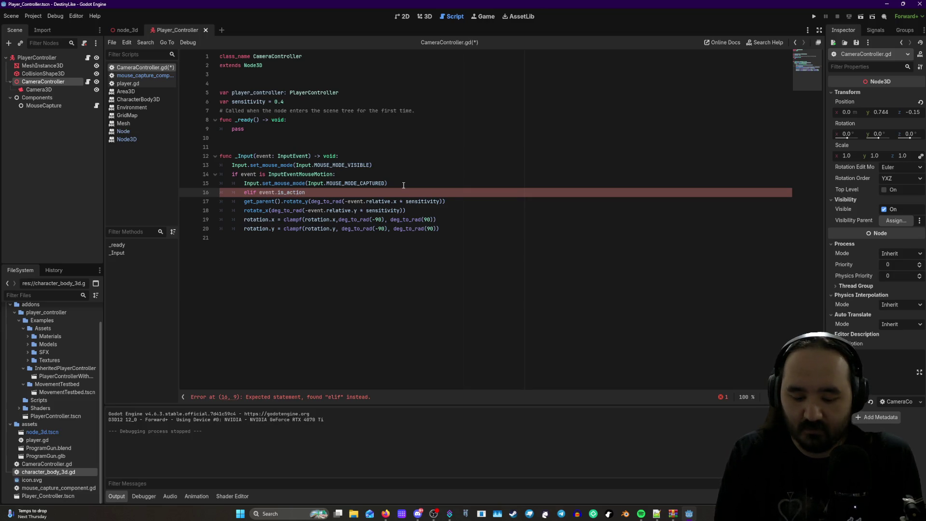
pyautogui.write('ssed')
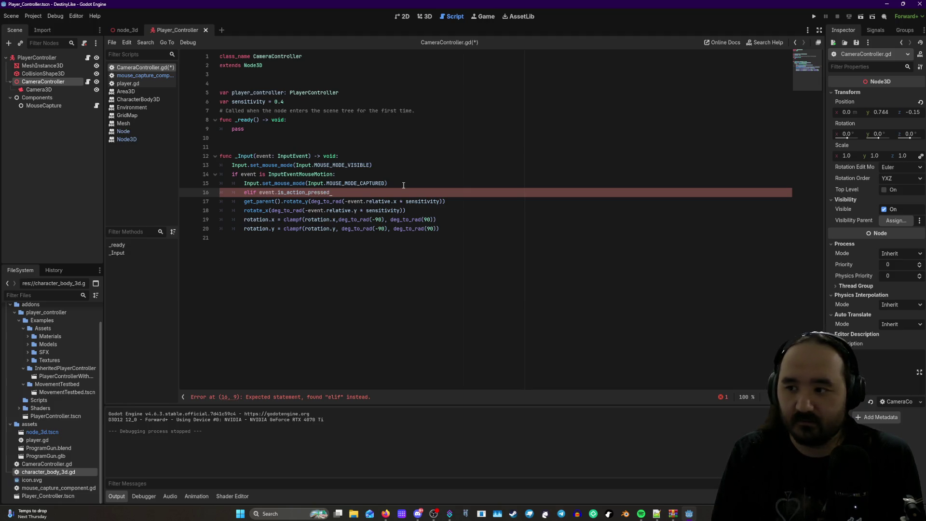
pyautogui.write('(')
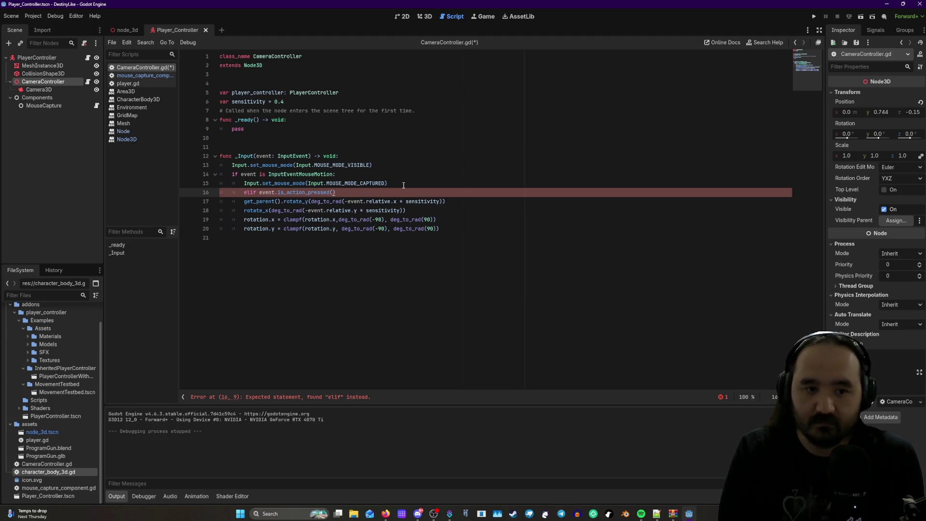
pyautogui.write('"')
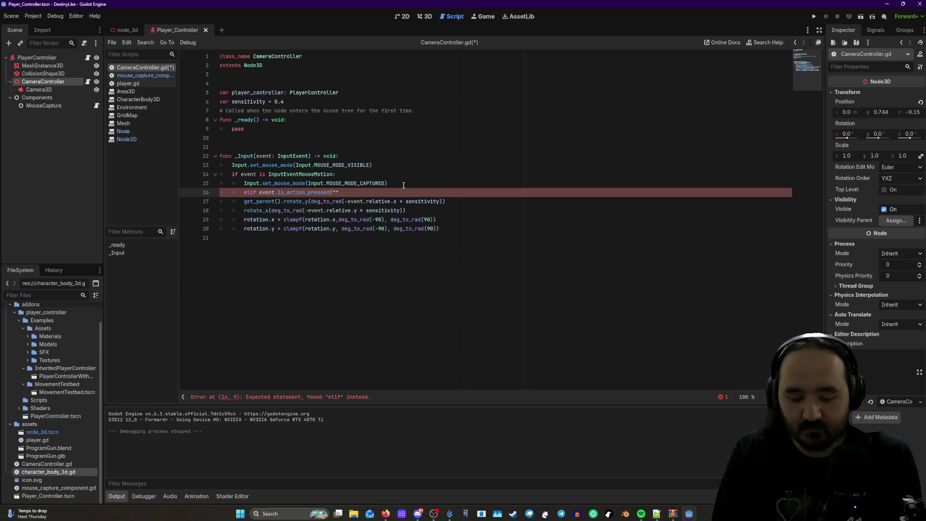
pyautogui.write('sh')
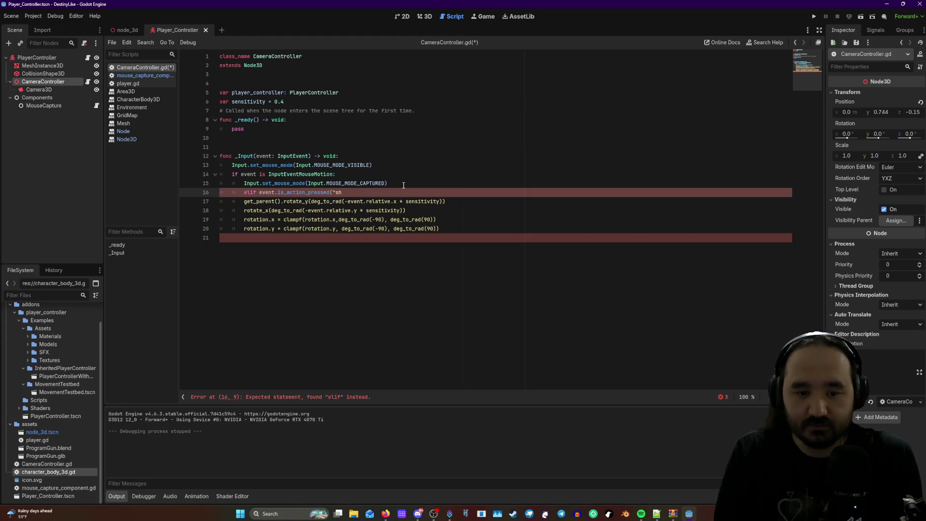
pyautogui.write('oot"')
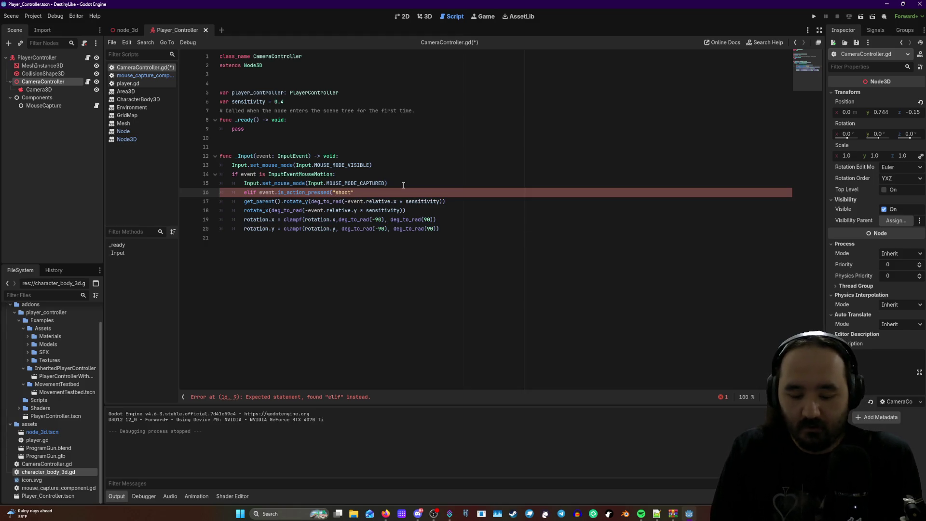
pyautogui.write(')')
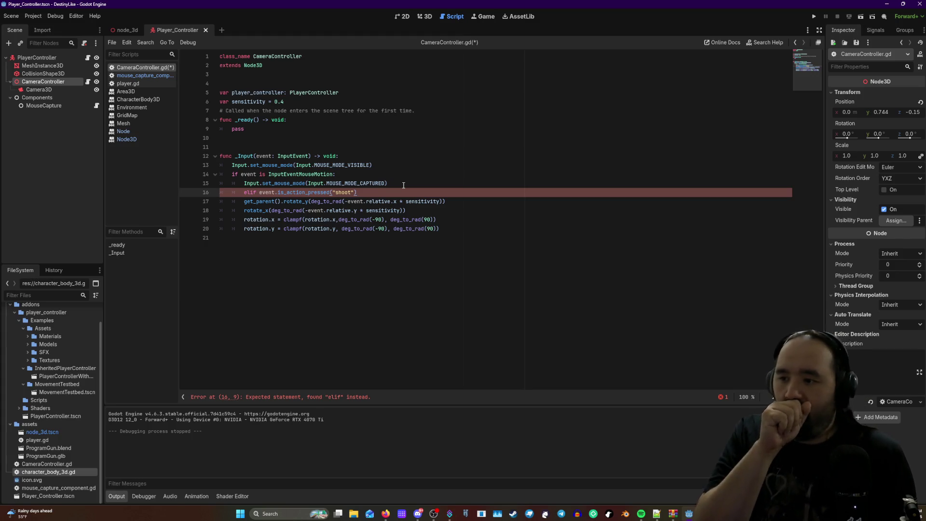
pyautogui.write(':')
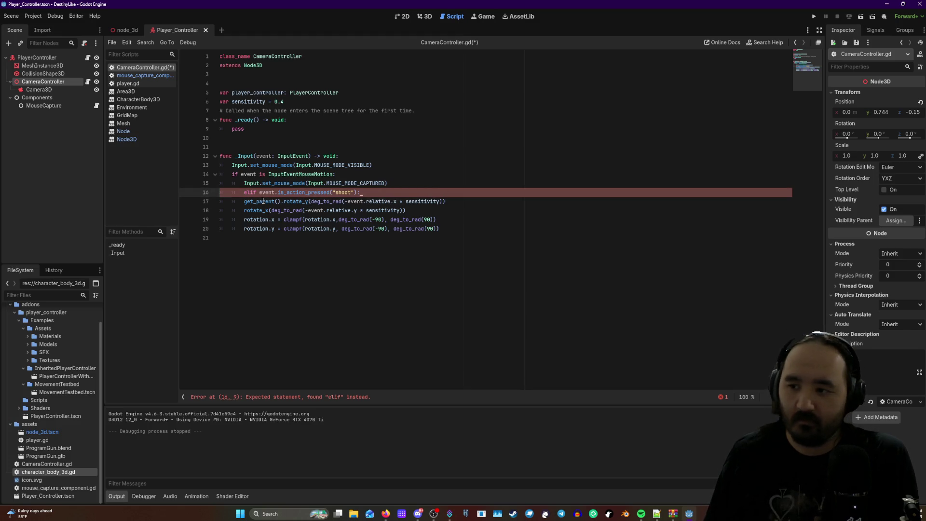
pyautogui.moveTo(261, 198)
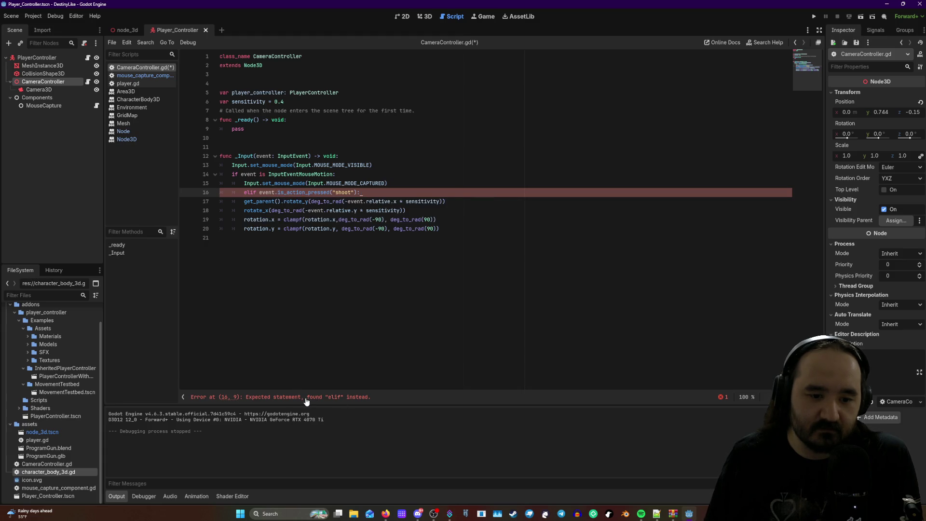
pyautogui.click(389, 185)
# - Retype the elif keyword on line 16 to fix its indentation
pyautogui.click(281, 195)
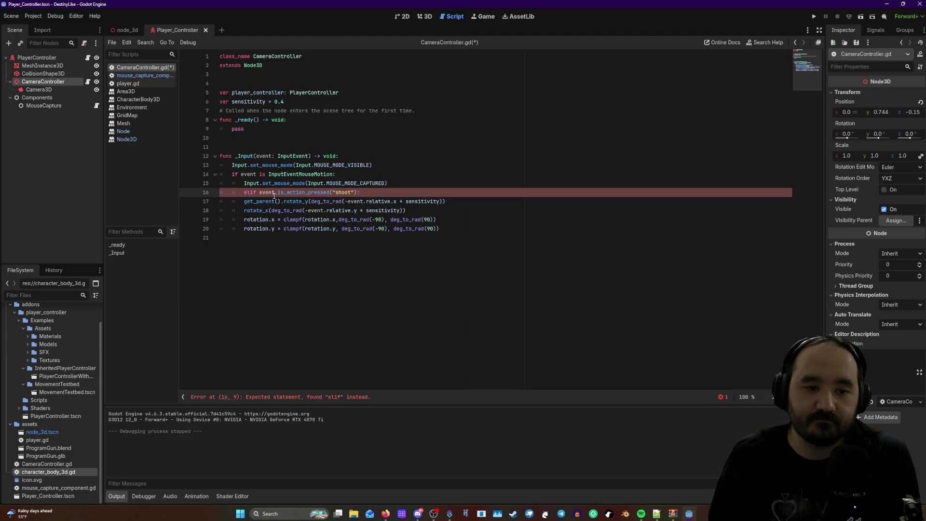
pyautogui.click(253, 191)
pyautogui.press('Delete')
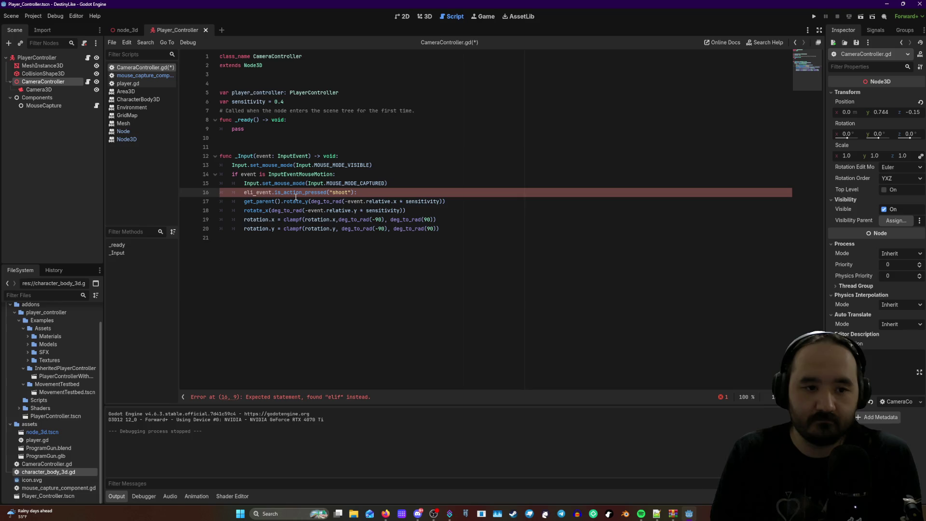
pyautogui.press('BackSpace')
pyautogui.press('BackSpace')
pyautogui.press('BackSpace')
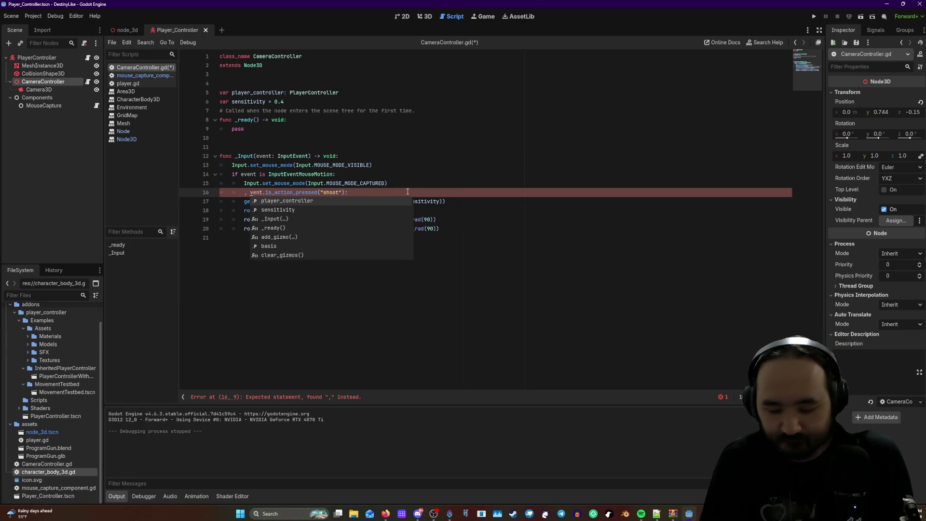
pyautogui.press('BackSpace')
pyautogui.press('BackSpace')
pyautogui.write('elif_e')
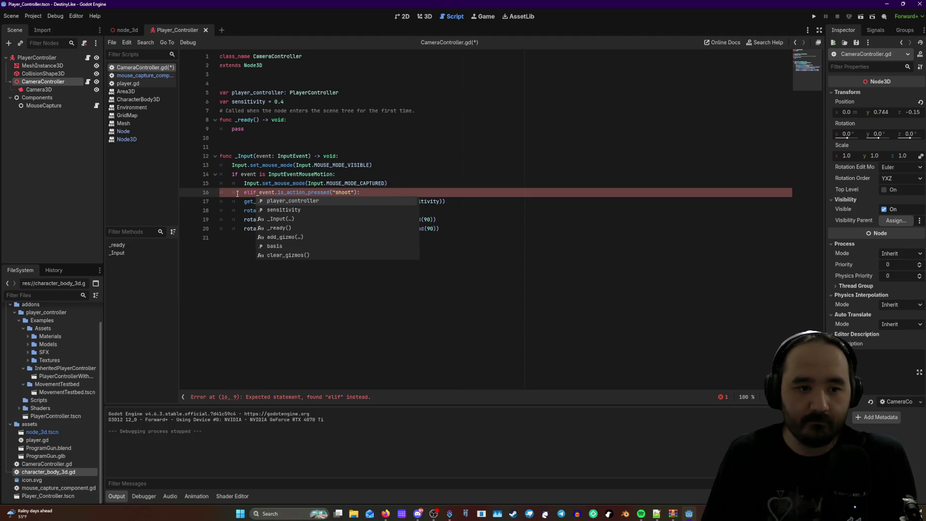
pyautogui.click(242, 192)
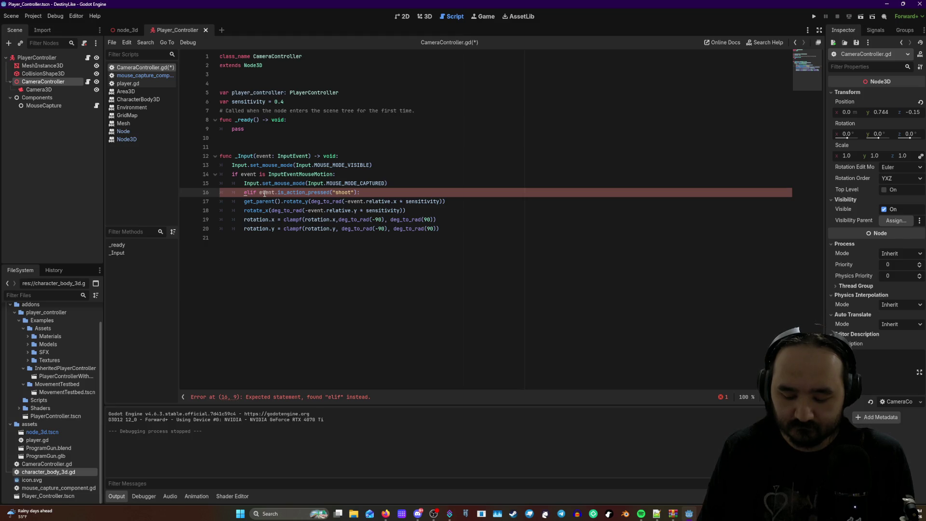
pyautogui.press('Right')
# - Keep adjusting the keyword and spacing on line 16 to clear the parse error
pyautogui.moveTo(309, 201)
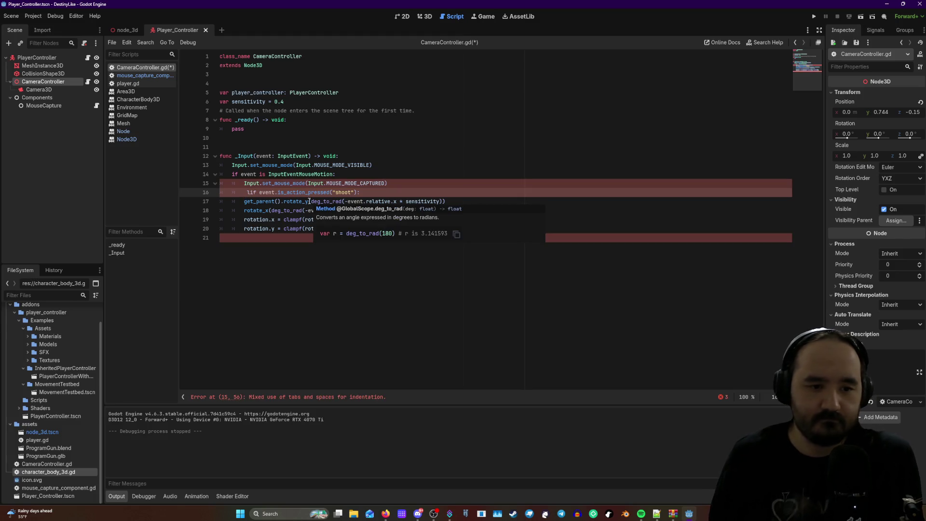
pyautogui.press('BackSpace')
pyautogui.write('en')
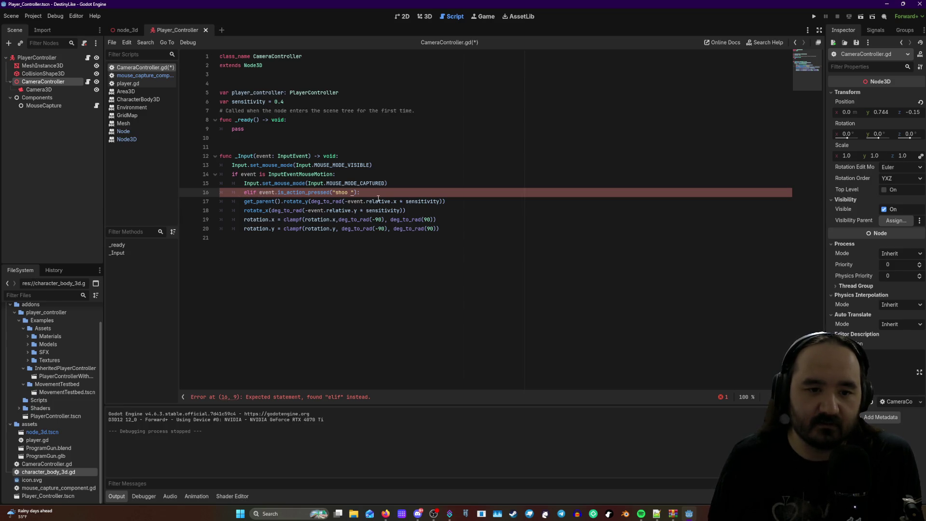
pyautogui.write('t')
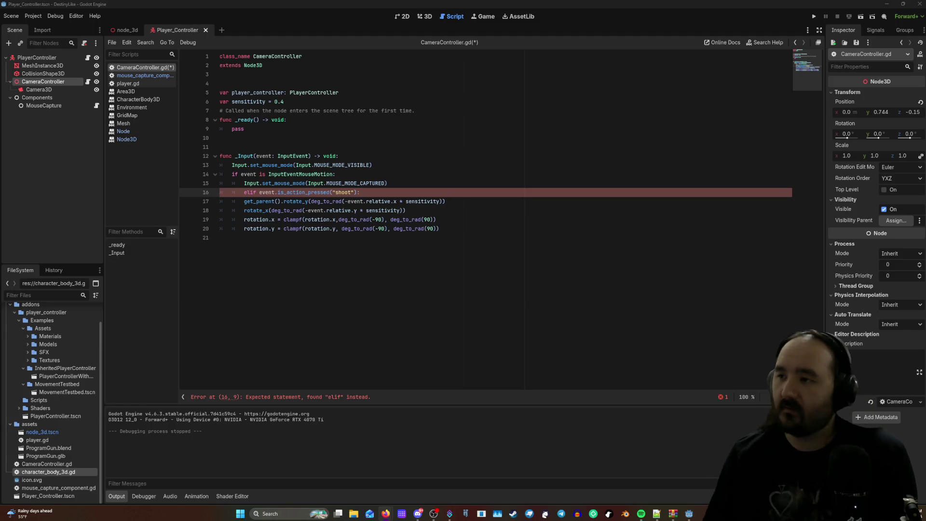
pyautogui.click(243, 193)
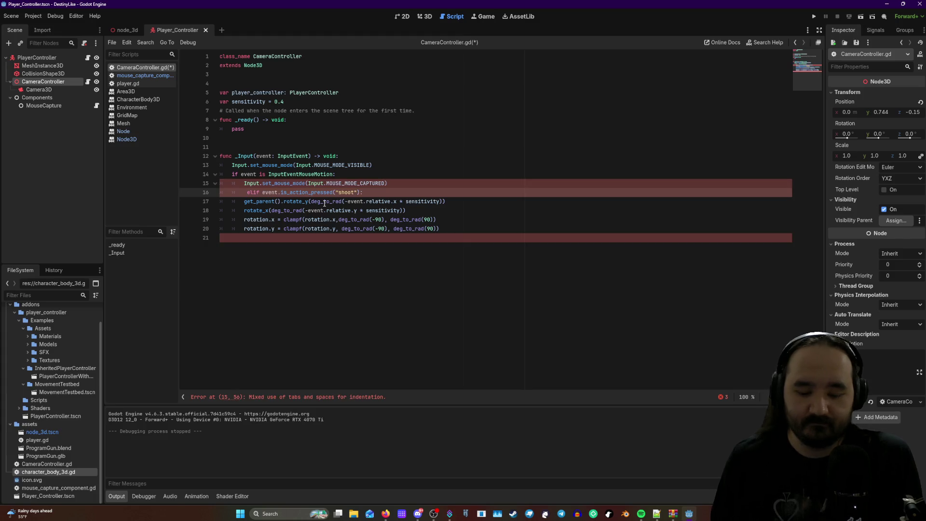
pyautogui.press('BackSpace')
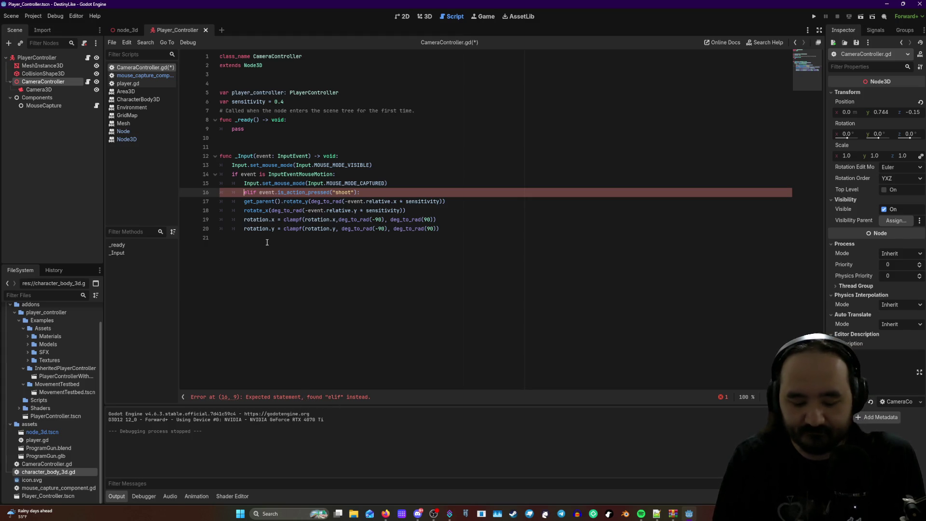
pyautogui.write(',')
pyautogui.press('Delete')
pyautogui.press('Delete')
pyautogui.press('Delete')
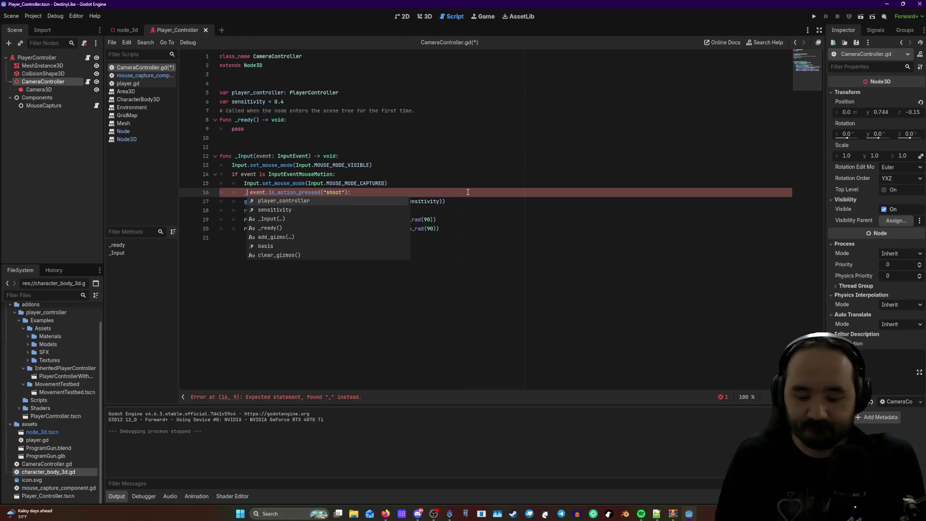
pyautogui.press('Right')
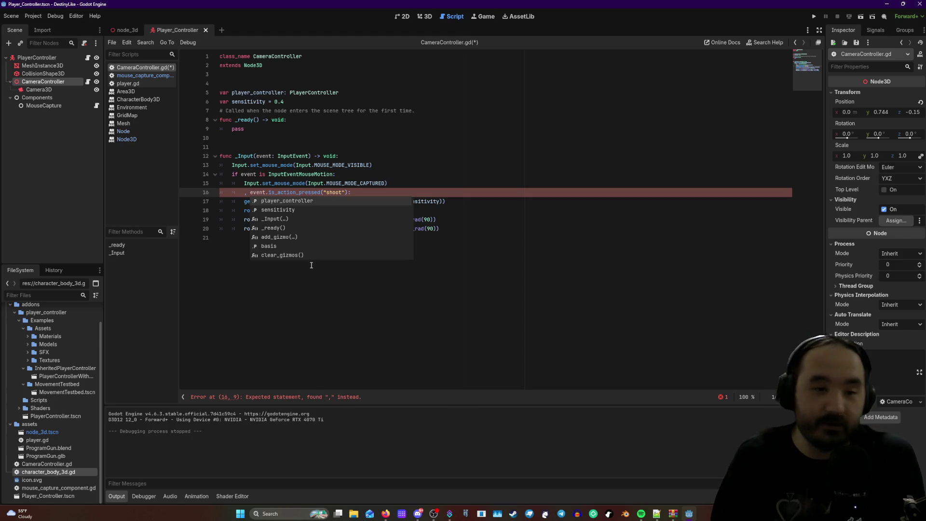
# - Remove the stray comma and blank lines, and dedent elif to line up with the mouse-motion if
pyautogui.write('elif')
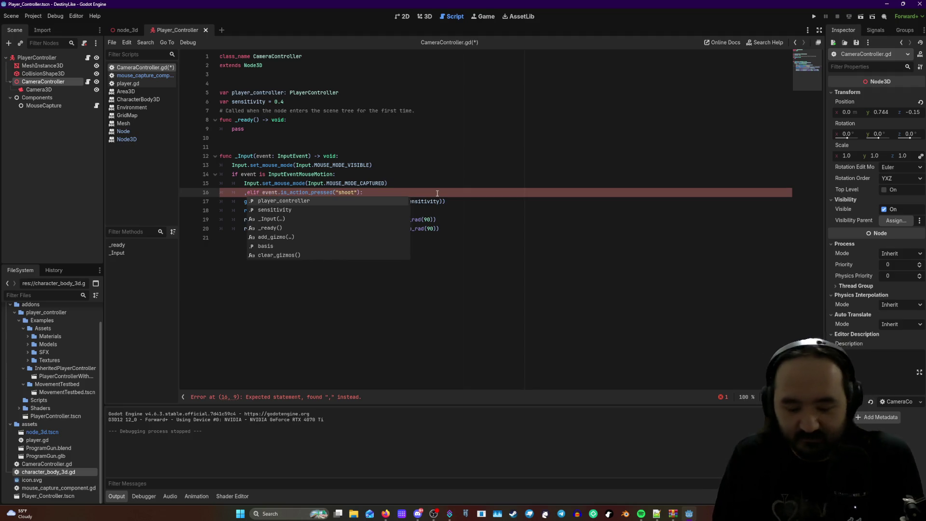
pyautogui.press('BackSpace')
pyautogui.click(419, 189)
pyautogui.press('Up')
pyautogui.press('End')
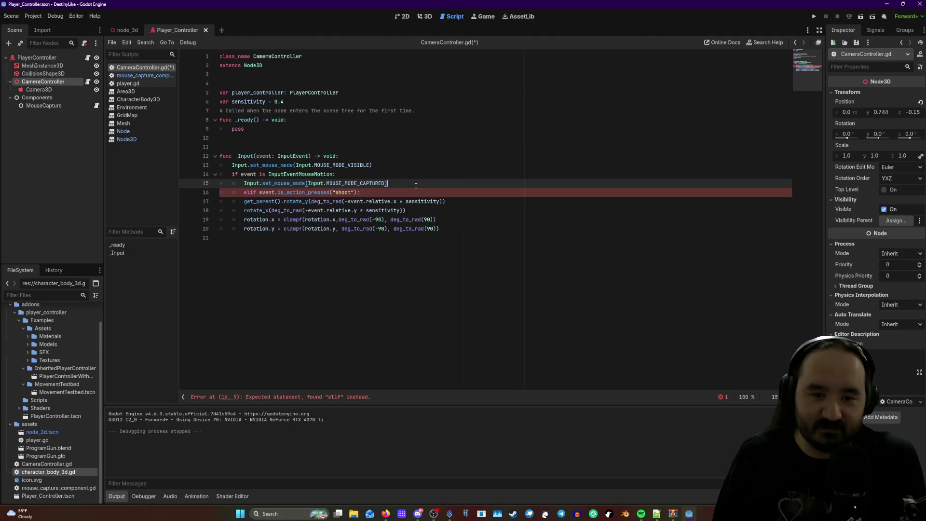
pyautogui.press('Return')
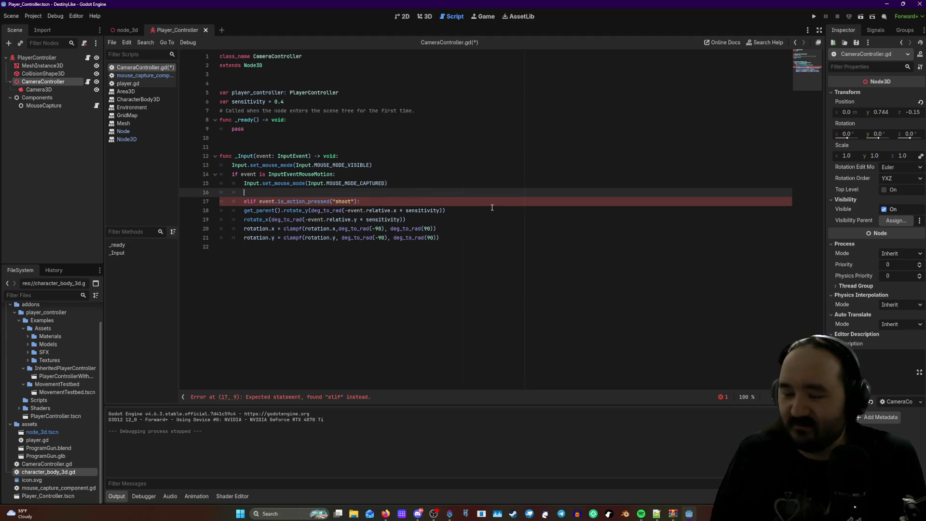
pyautogui.click(402, 201)
pyautogui.press('Return')
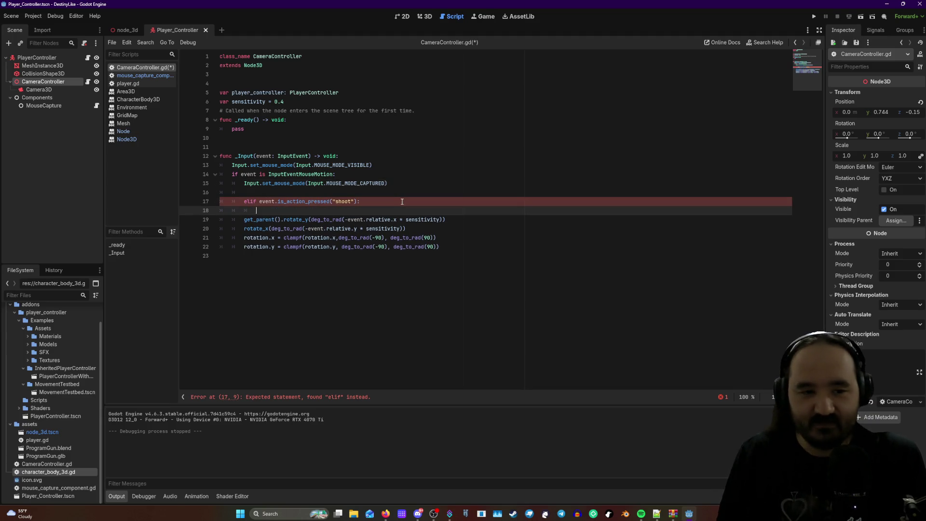
pyautogui.click(245, 195)
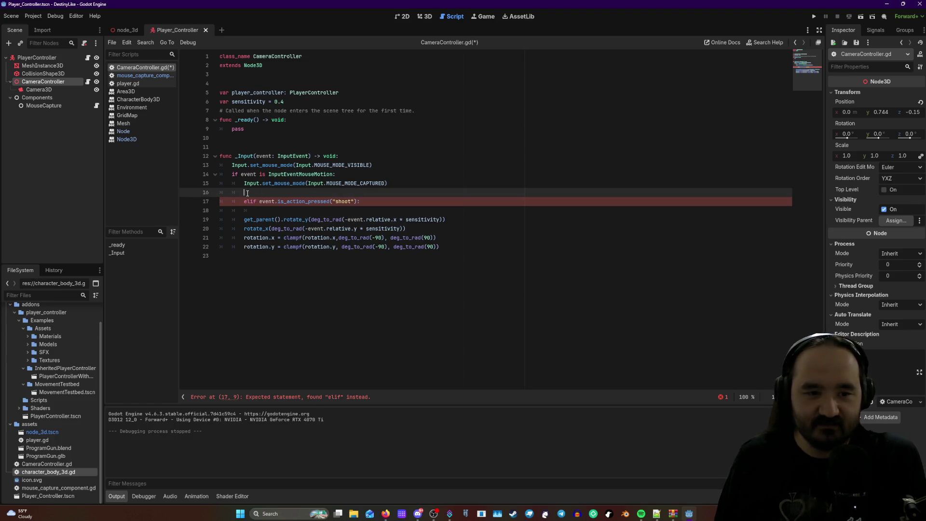
pyautogui.press('BackSpace')
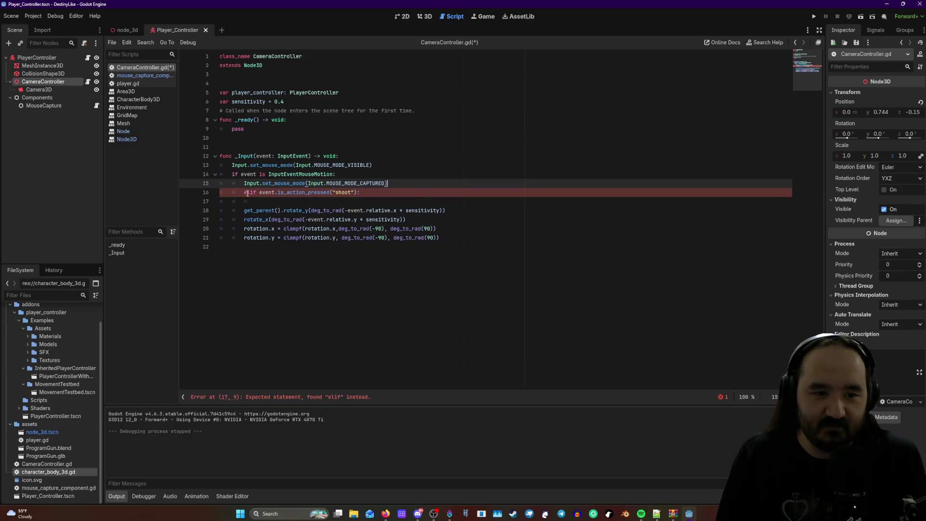
pyautogui.click(240, 194)
pyautogui.press('BackSpace')
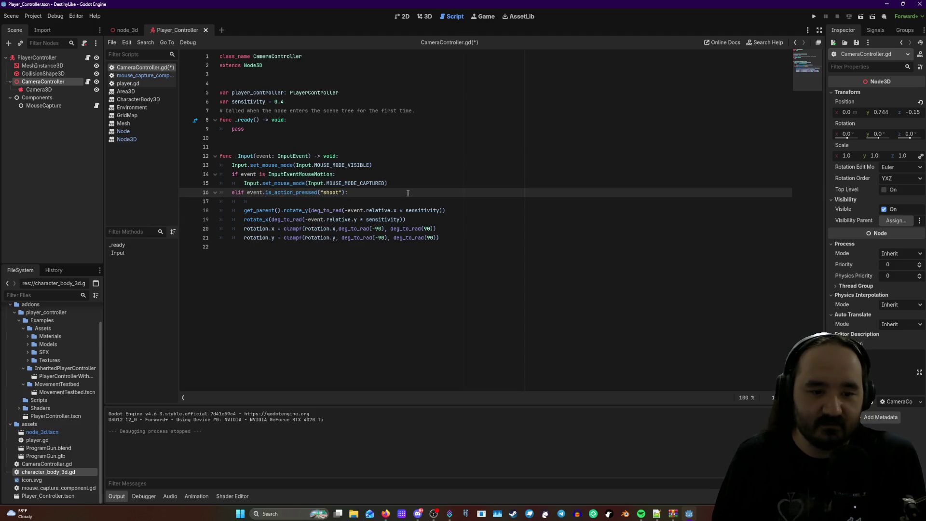
# - Restore the set_mouse_mode capture line's indentation beneath the mouse-motion if
pyautogui.click(410, 184)
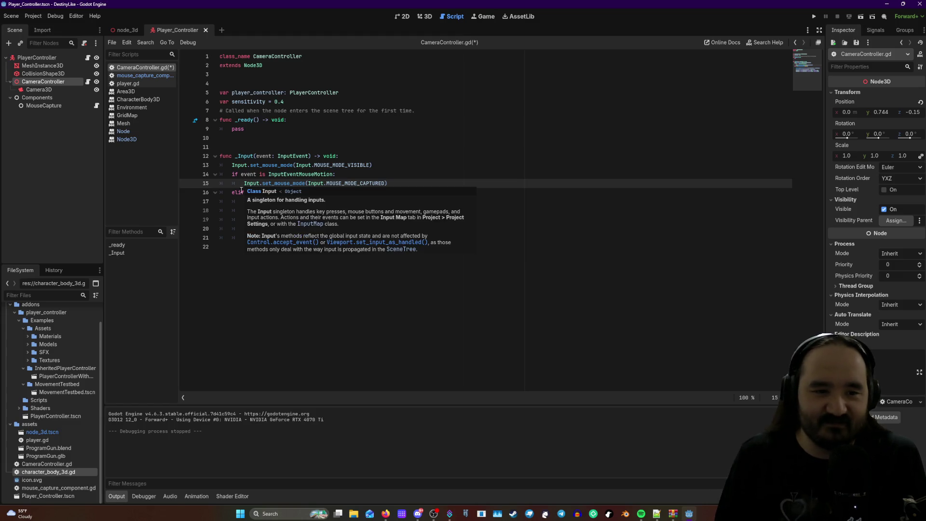
pyautogui.click(239, 185)
pyautogui.press('BackSpace')
pyautogui.moveTo(238, 184)
pyautogui.click(559, 210)
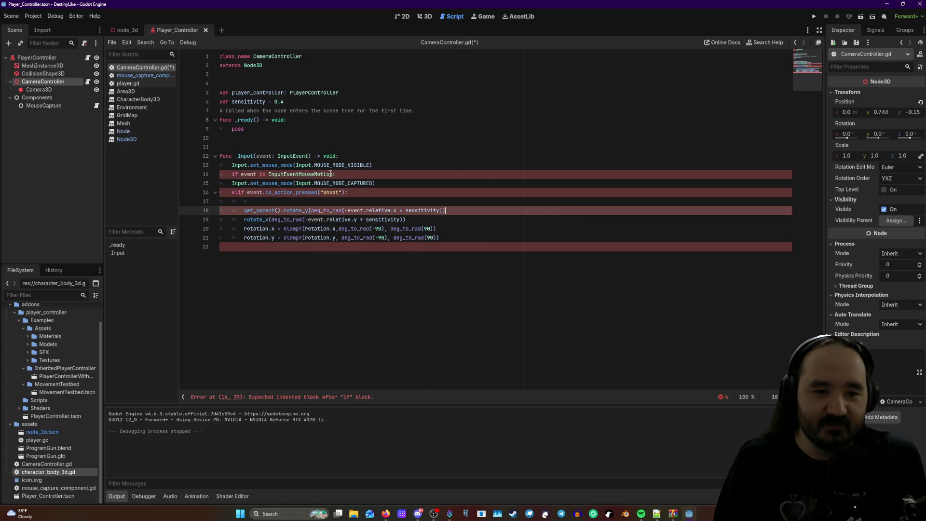
pyautogui.hotkey('ctrl', 'z')
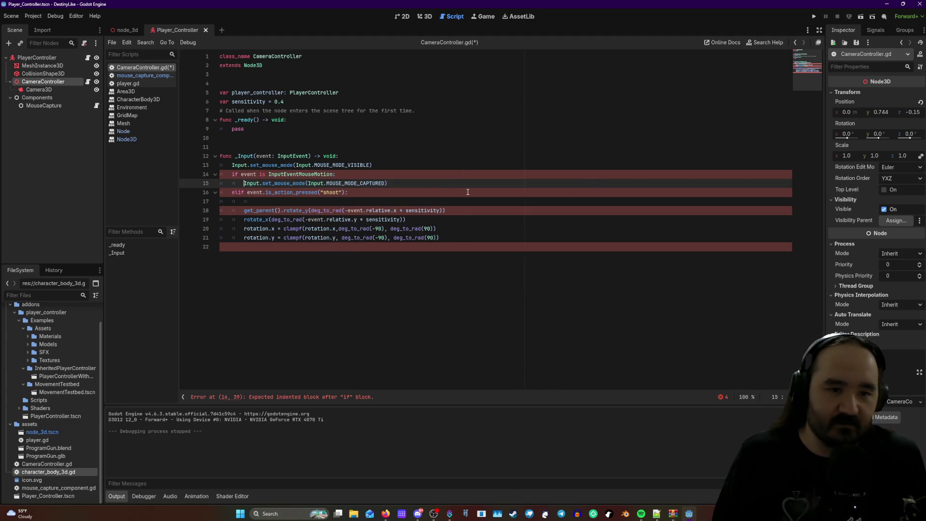
pyautogui.click(467, 192)
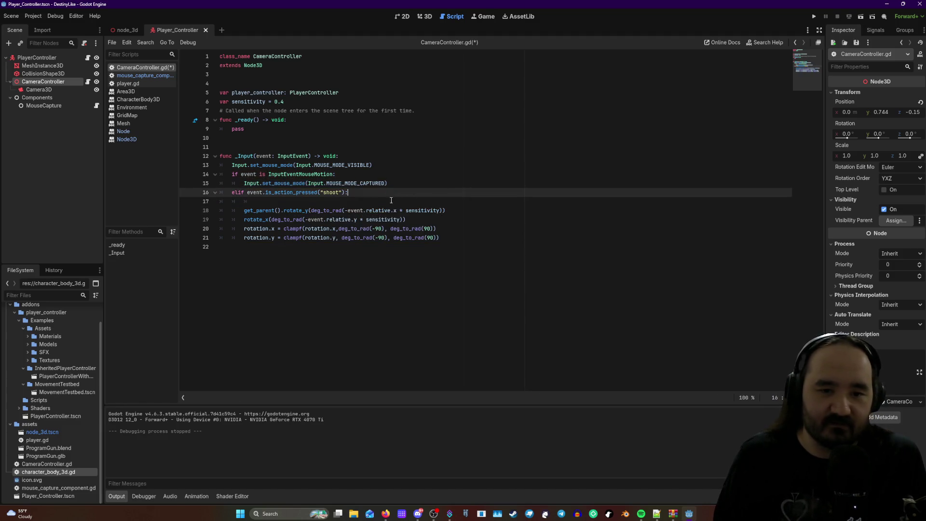
# - Run the project, drag the debug window lower and right to inspect it, then close it
pyautogui.click(814, 18)
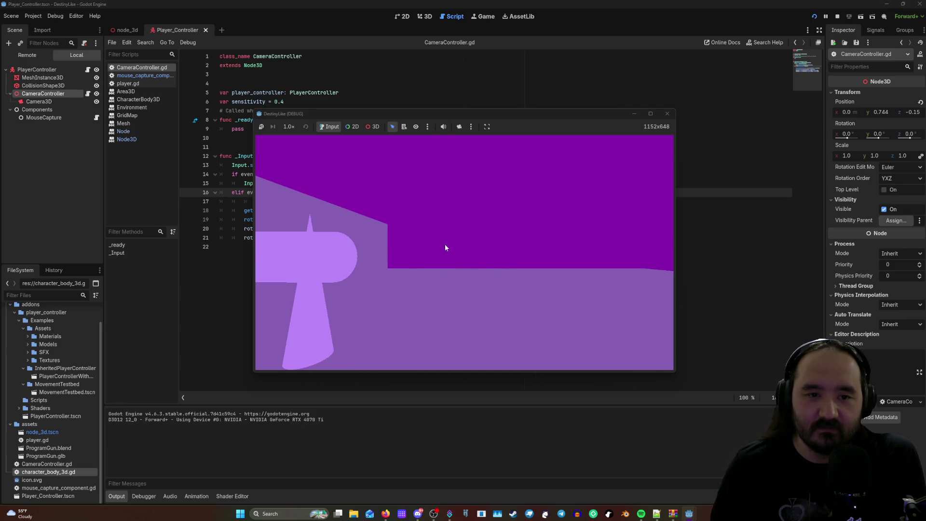
pyautogui.moveTo(441, 114)
pyautogui.mouseDown()
pyautogui.moveTo(587, 118)
pyautogui.moveTo(634, 100)
pyautogui.moveTo(570, 249)
pyautogui.moveTo(520, 158)
pyautogui.mouseUp()
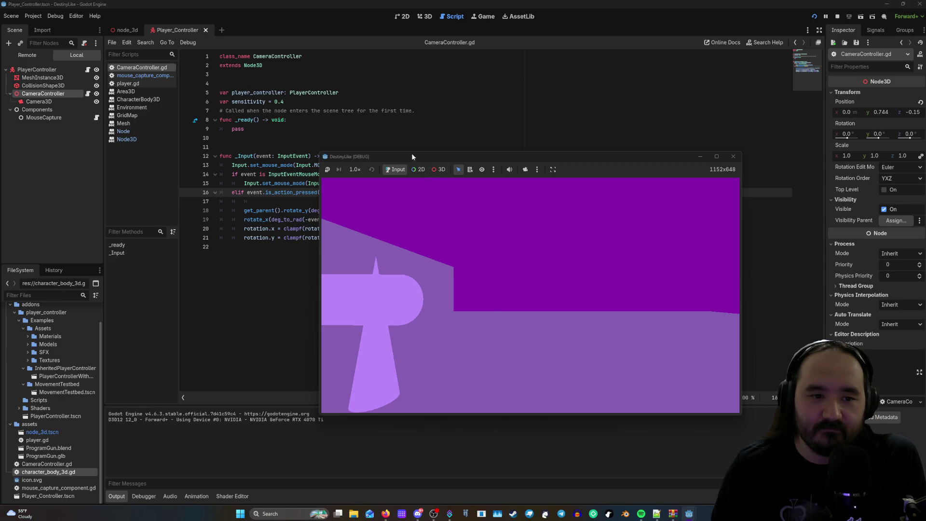
pyautogui.moveTo(433, 160); pyautogui.dragTo(520, 262)
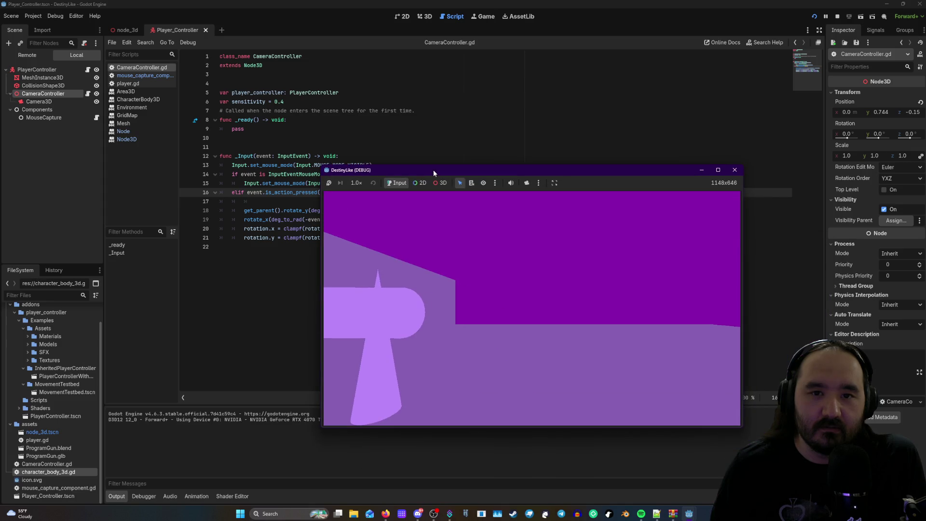
pyautogui.click(734, 170)
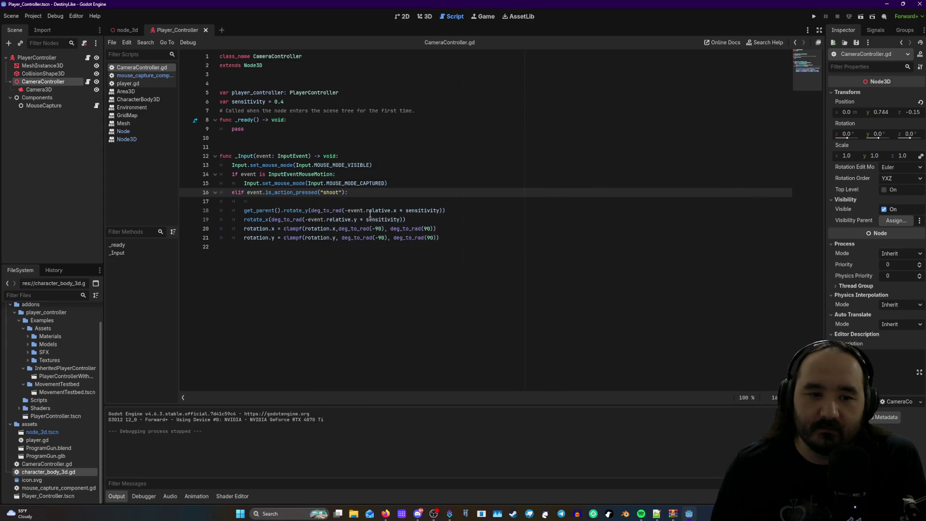
# - Delete the pass statement from _ready
pyautogui.click(309, 174)
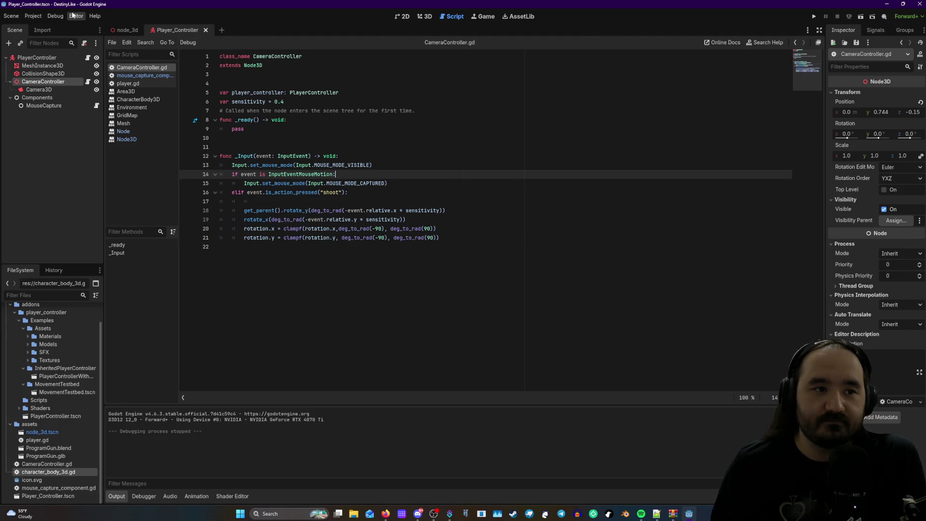
pyautogui.click(357, 153)
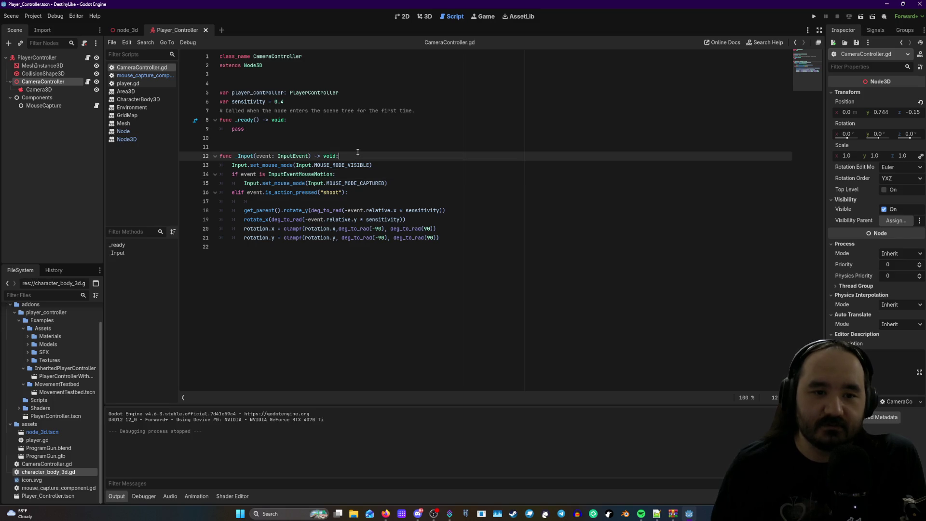
pyautogui.click(281, 200)
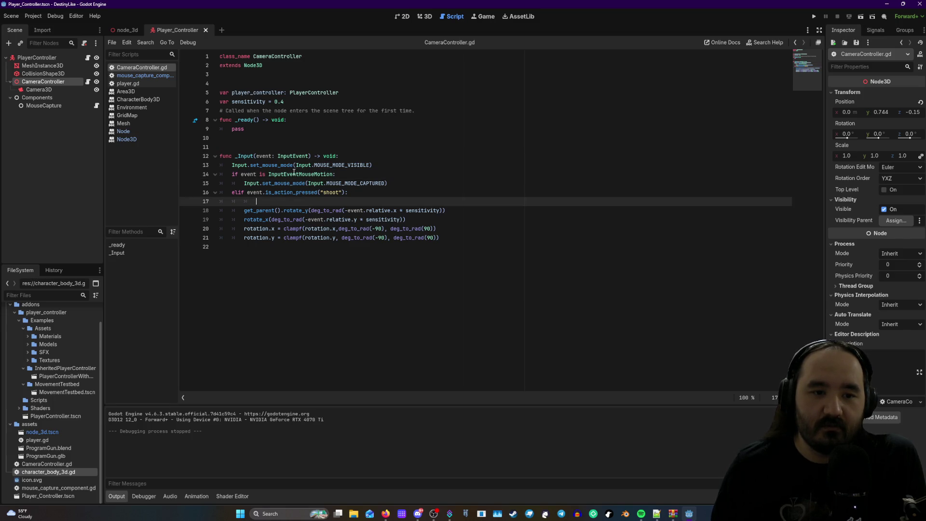
pyautogui.click(346, 157)
pyautogui.click(377, 177)
pyautogui.click(381, 164)
pyautogui.click(372, 174)
pyautogui.moveTo(245, 129); pyautogui.dragTo(232, 129)
pyautogui.press('BackSpace')
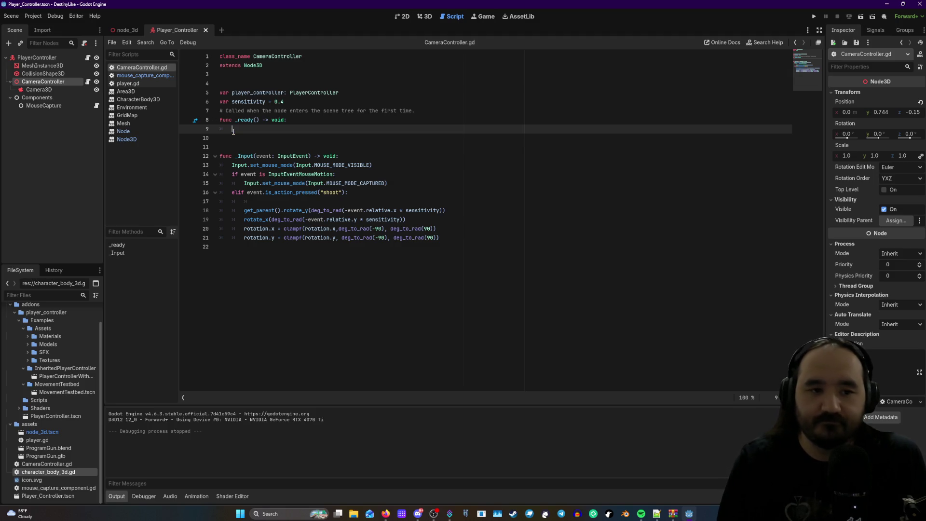
# - Remove the blank lines under _ready, retype pass and leave one blank line before _Input
pyautogui.click(306, 122)
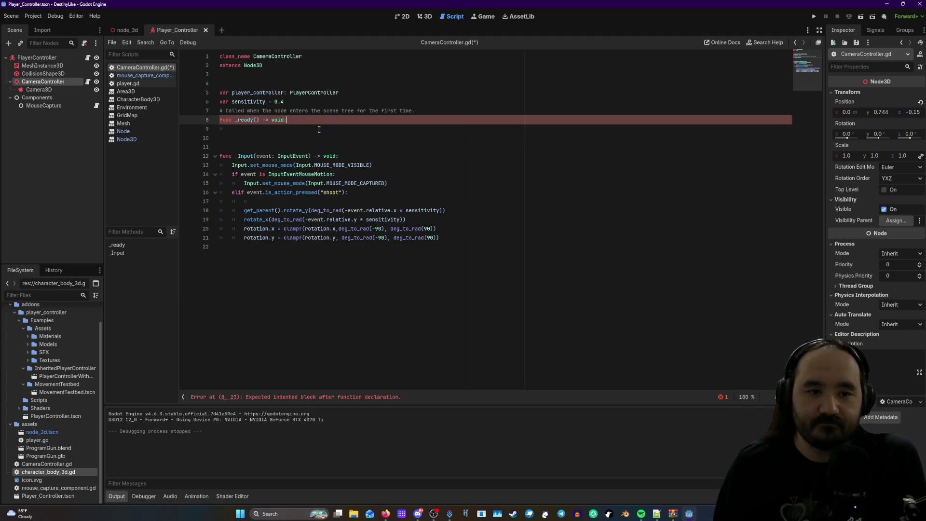
pyautogui.click(233, 130)
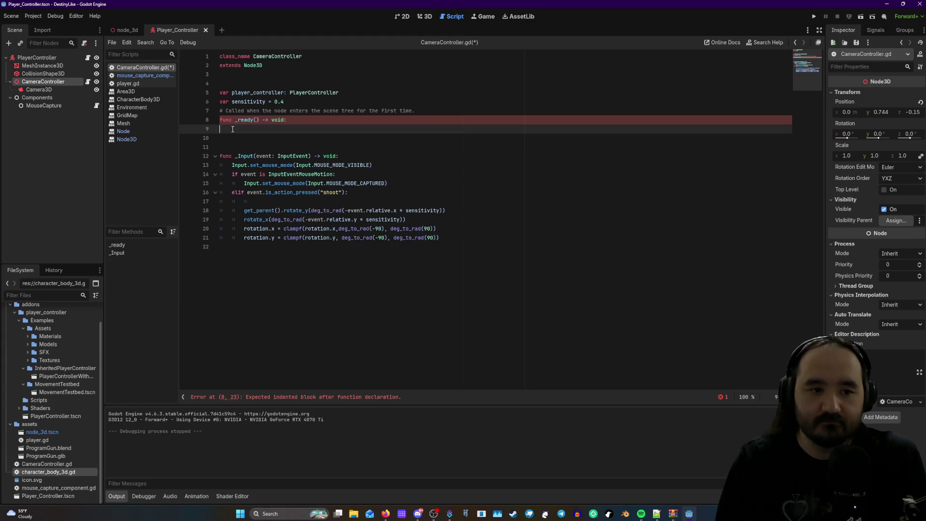
pyautogui.press('BackSpace')
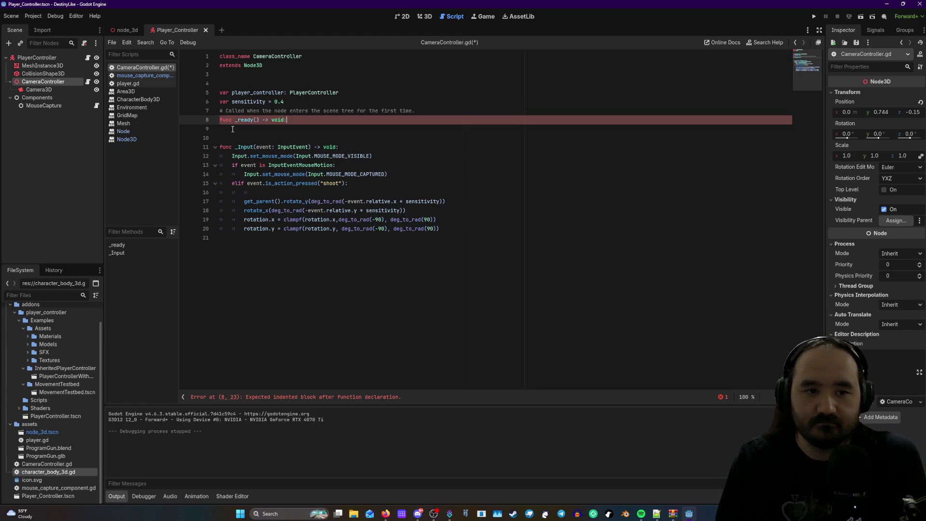
pyautogui.press('Delete')
pyautogui.press('Delete')
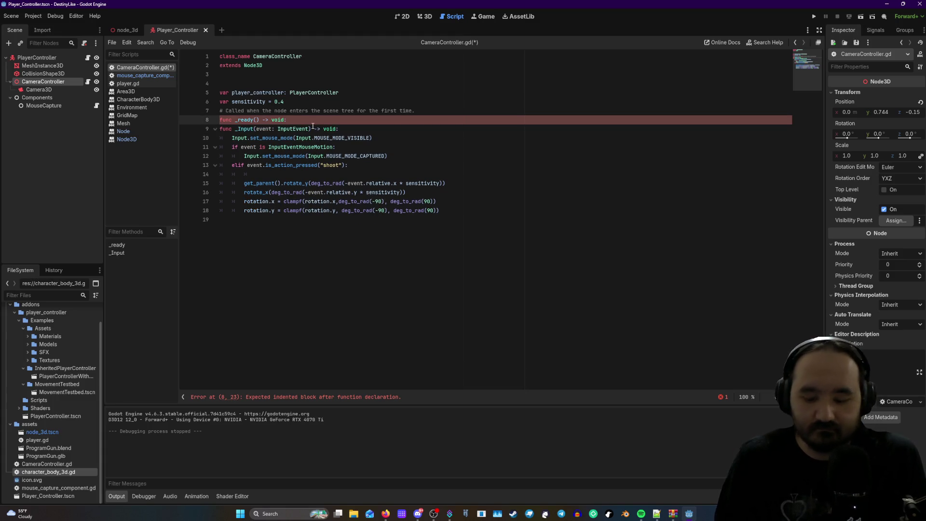
pyautogui.press('Return')
pyautogui.write('pass')
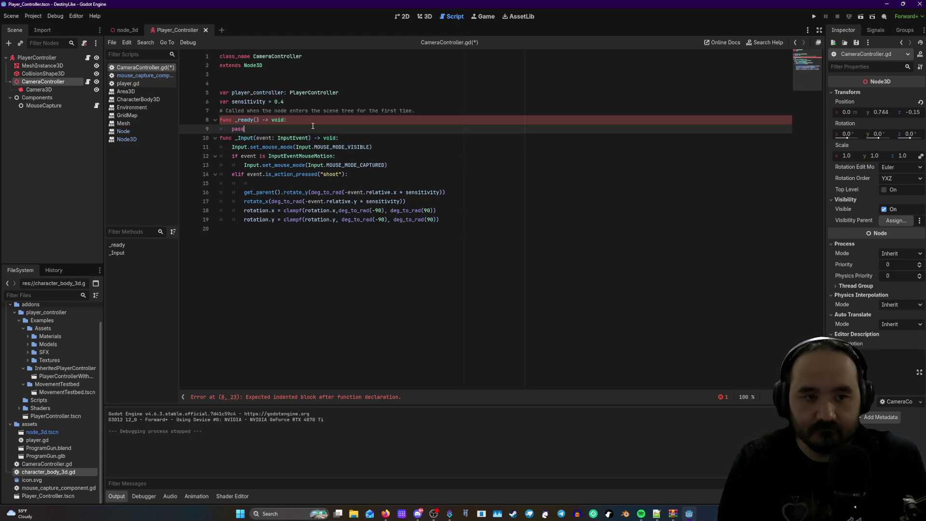
pyautogui.press('Return')
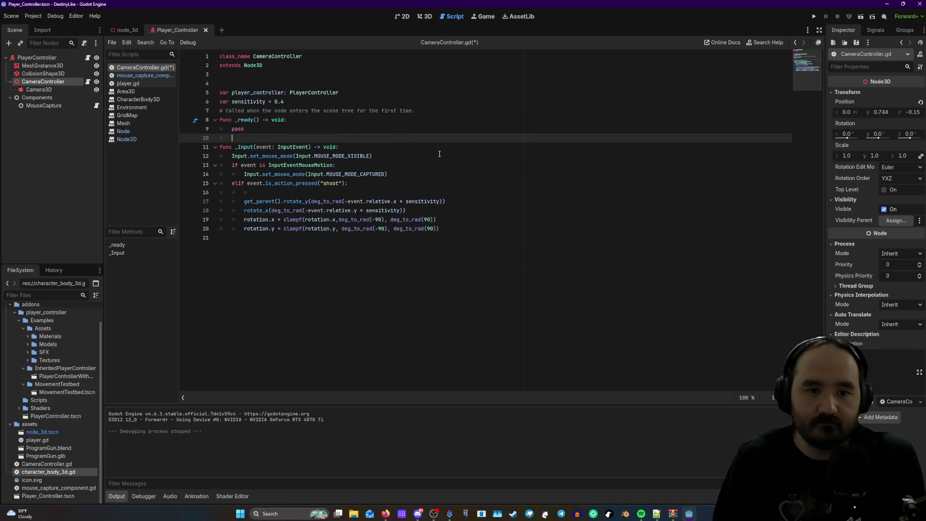
pyautogui.click(438, 190)
pyautogui.click(417, 280)
pyautogui.click(511, 132)
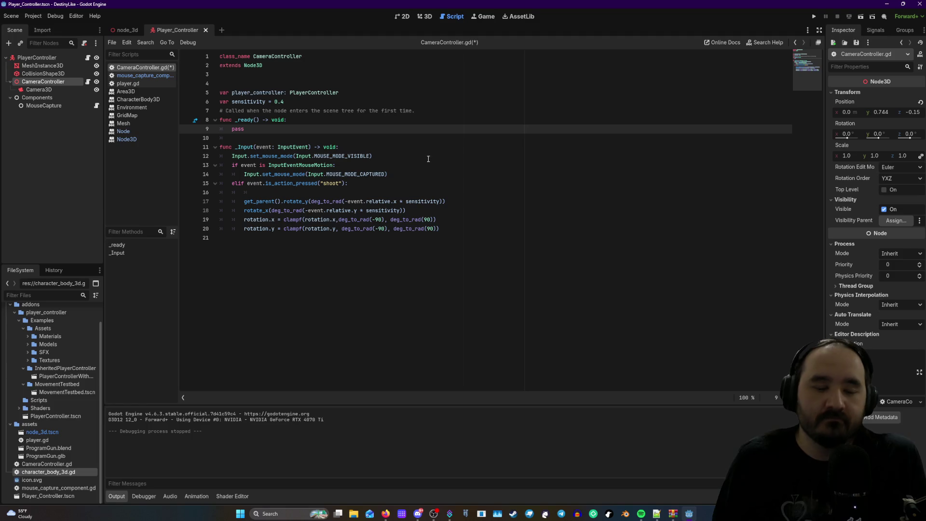
# - Cut the Input.set_mouse_mode(MOUSE_MODE_VISIBLE) line from the top of _Input
pyautogui.click(311, 147)
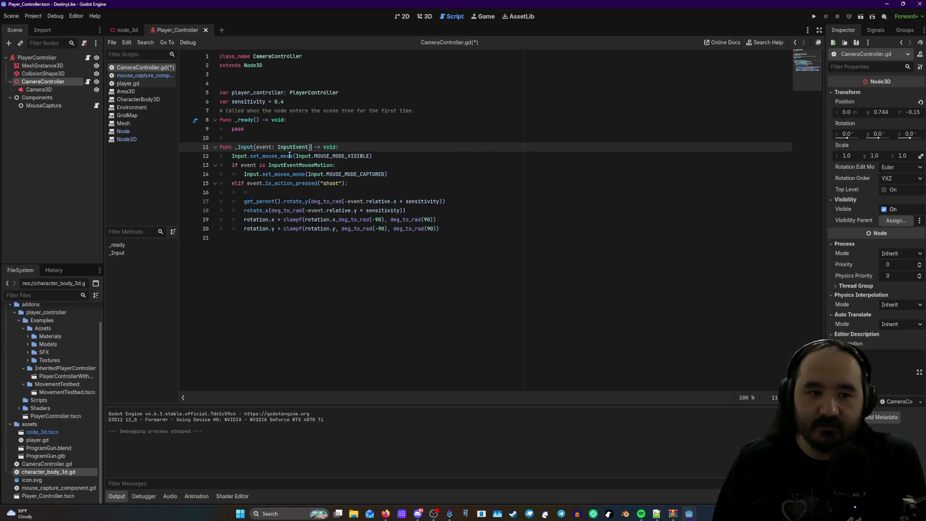
pyautogui.moveTo(256, 159)
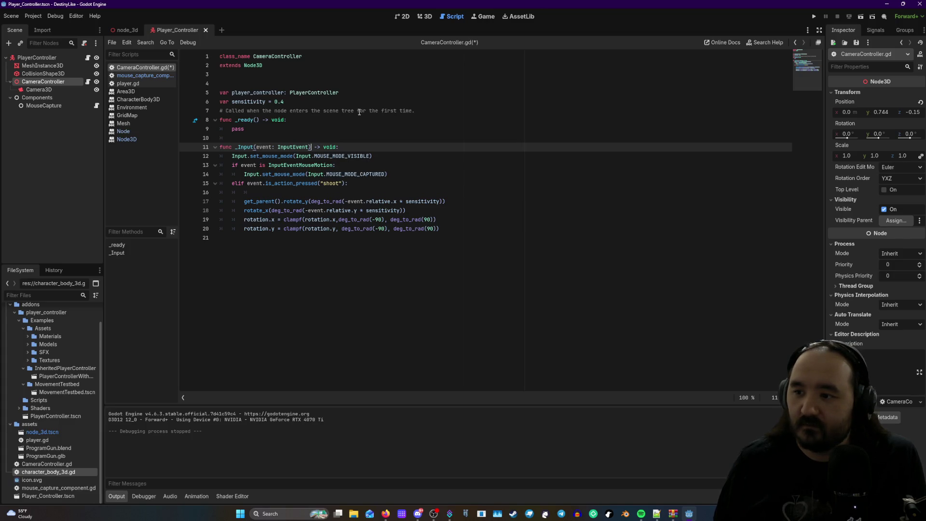
pyautogui.moveTo(341, 165); pyautogui.dragTo(233, 165)
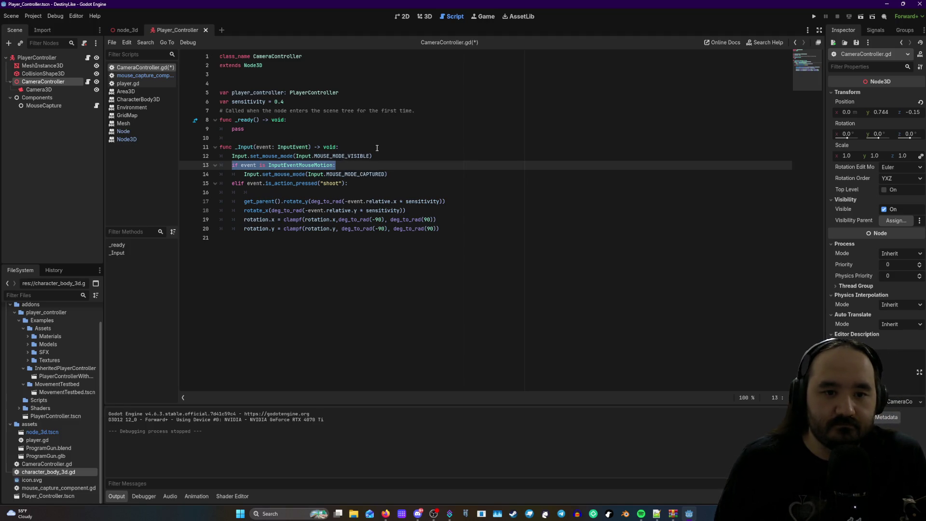
pyautogui.moveTo(380, 156); pyautogui.dragTo(233, 157)
pyautogui.hotkey('ctrl', 'c')
pyautogui.press('BackSpace')
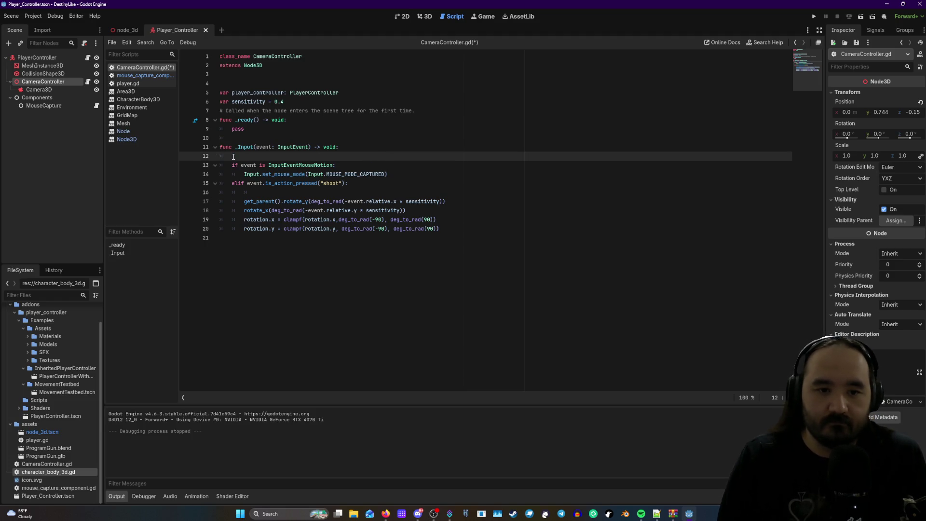
pyautogui.hotkey('ctrl', 'z')
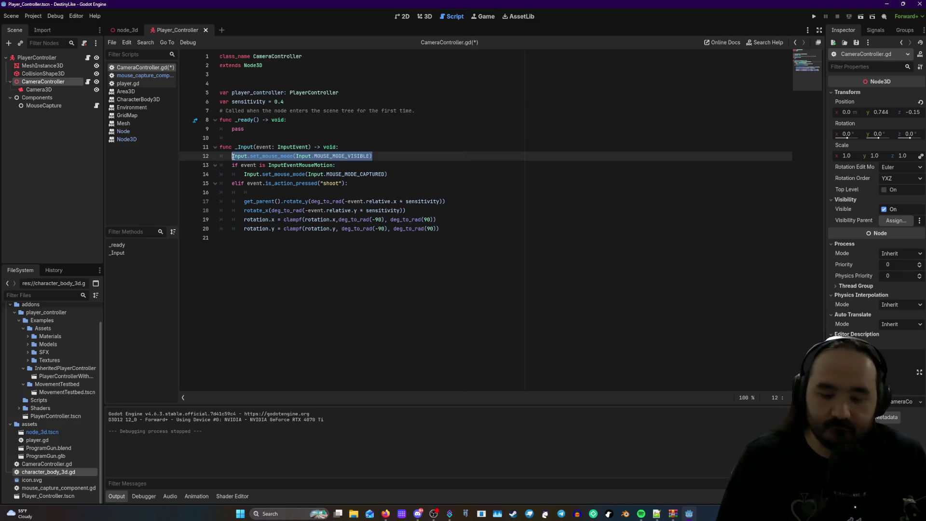
pyautogui.press('BackSpace')
pyautogui.press('BackSpace')
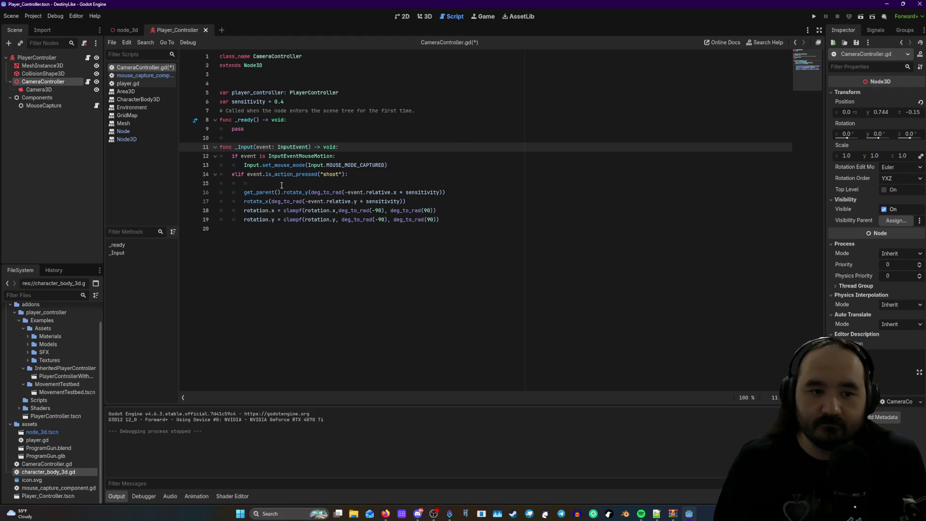
# - Paste the visible-mouse call under the elif shoot check and reduce its indentation one level
pyautogui.click(269, 183)
pyautogui.hotkey('ctrl', 'v')
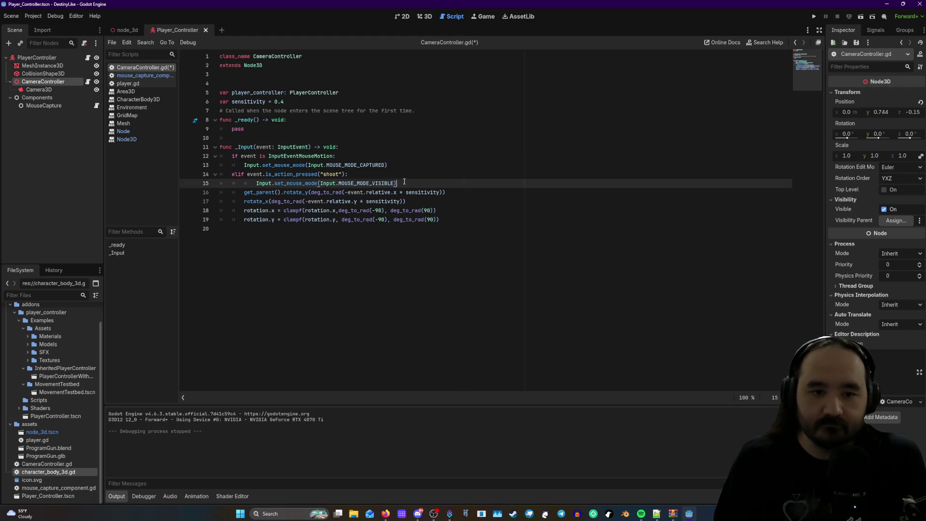
pyautogui.press('Return')
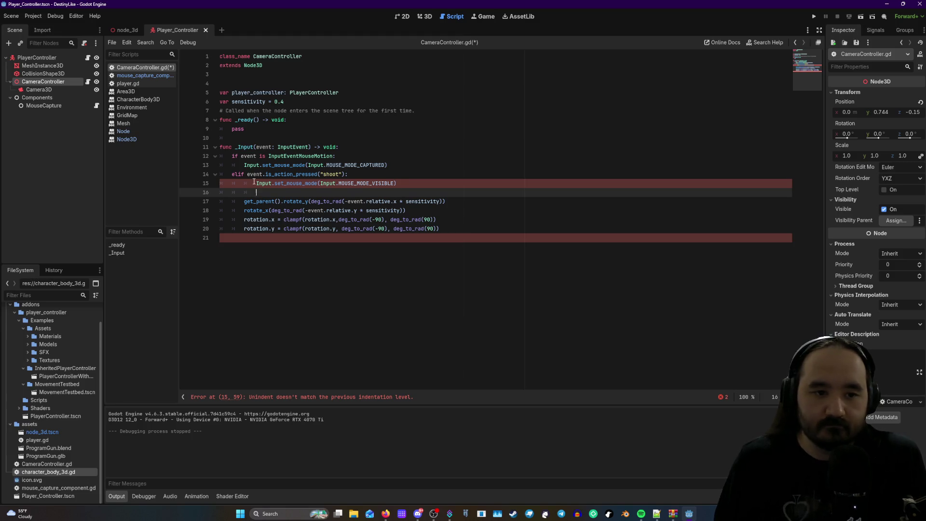
pyautogui.click(254, 182)
pyautogui.press('BackSpace')
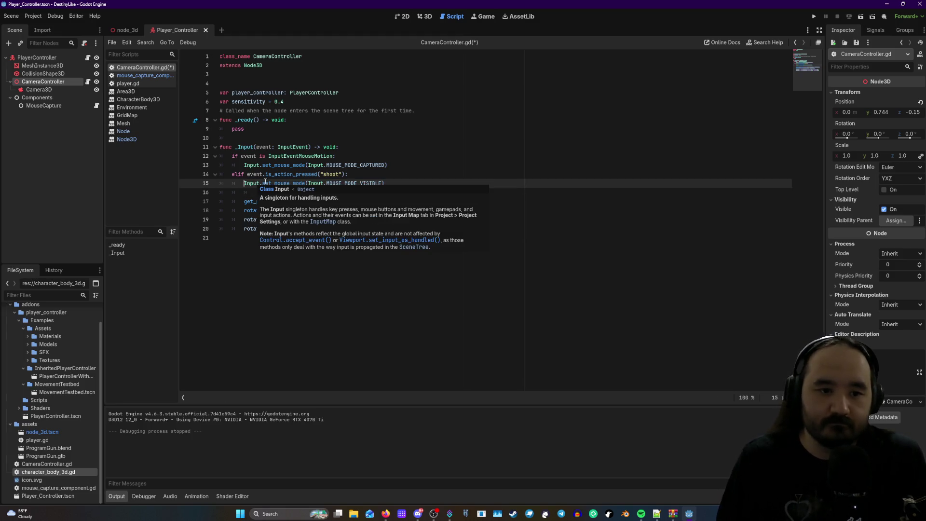
pyautogui.click(405, 165)
pyautogui.click(356, 155)
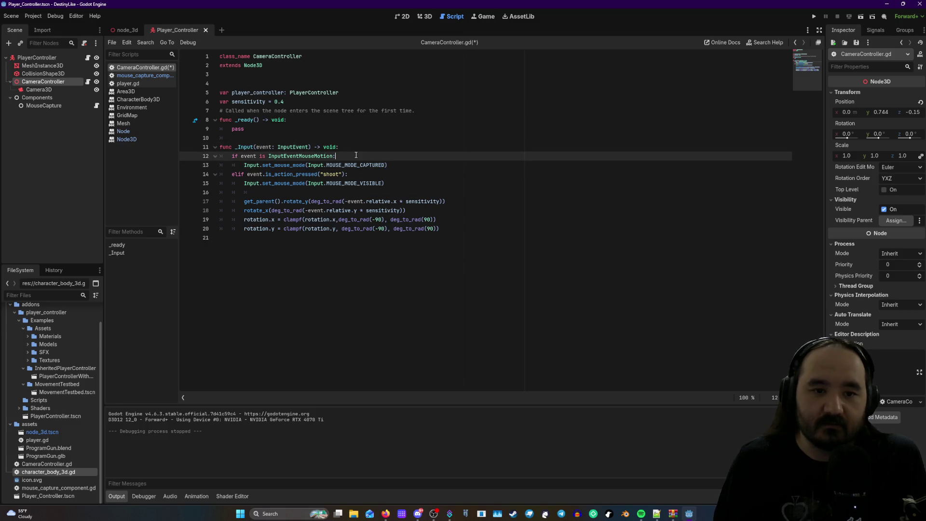
# - Save and run the game with F5, close its debug window, and select the MouseCapture node
pyautogui.press('F5')
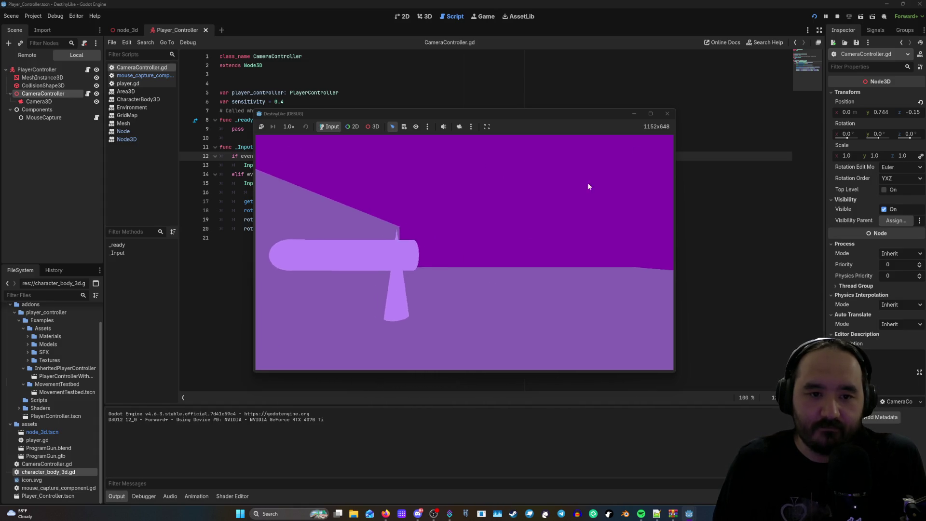
pyautogui.click(666, 113)
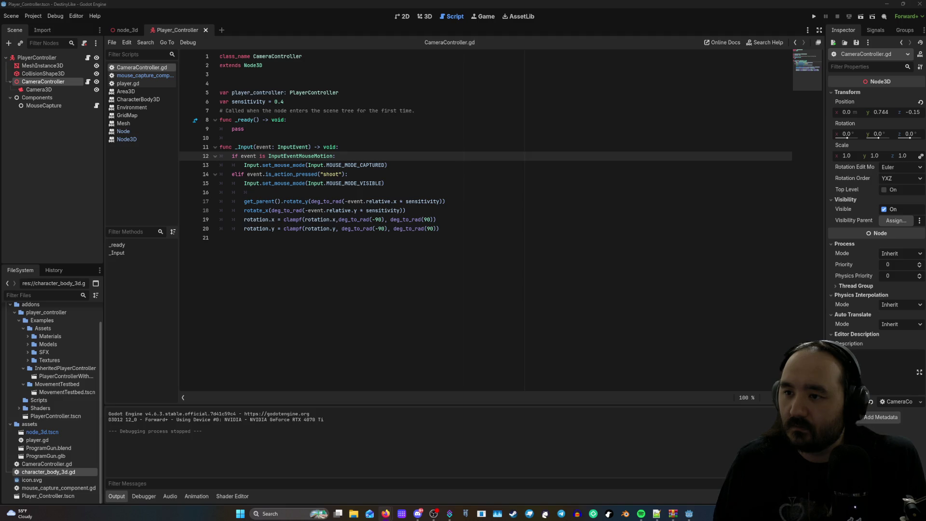
pyautogui.click(42, 105)
# - Inspect the Camera3D and CameraController nodes and their scripts, keeping the CameraController name
pyautogui.click(39, 90)
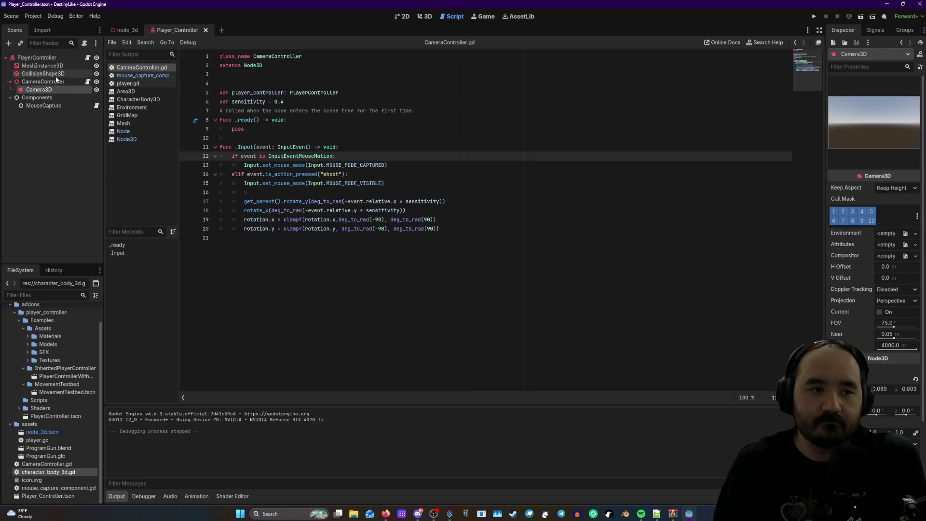
pyautogui.click(48, 84)
pyautogui.click(48, 90)
pyautogui.click(142, 75)
pyautogui.click(142, 68)
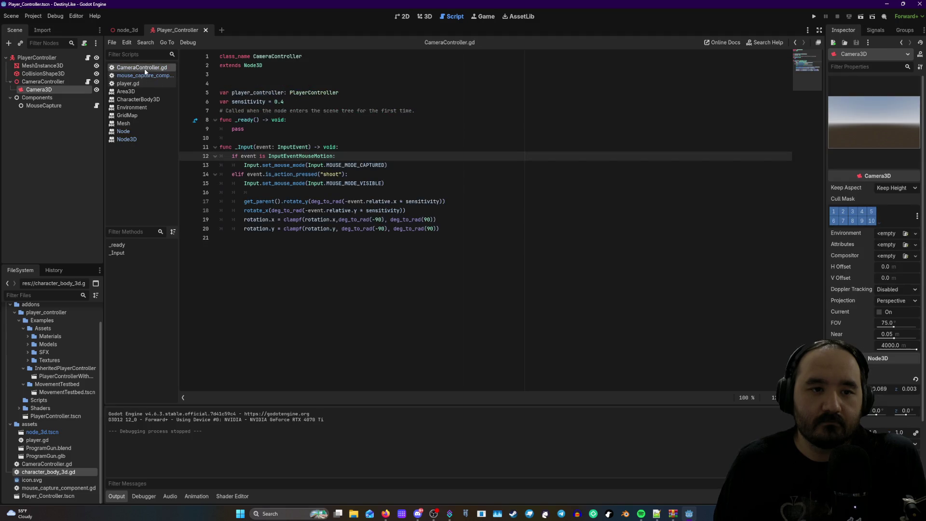
pyautogui.click(50, 82)
pyautogui.click(50, 90)
pyautogui.doubleClick(50, 82)
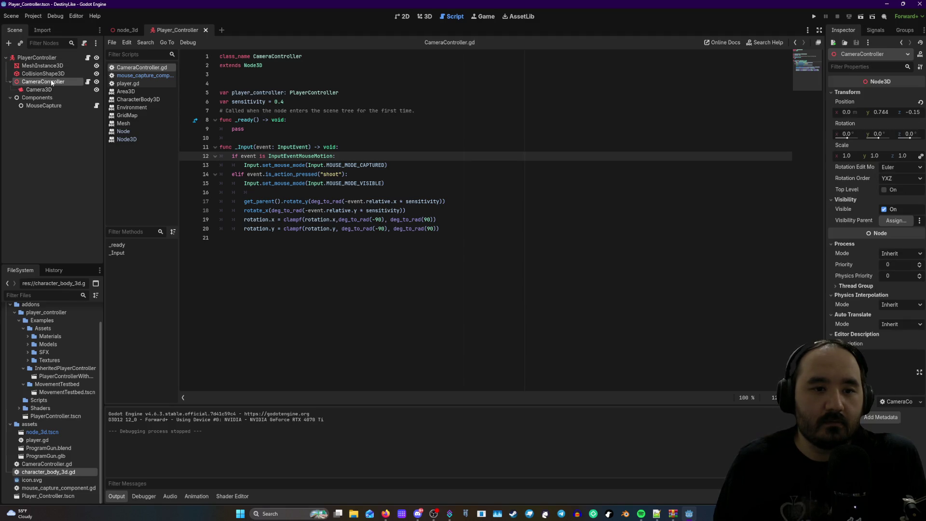
pyautogui.press('Escape')
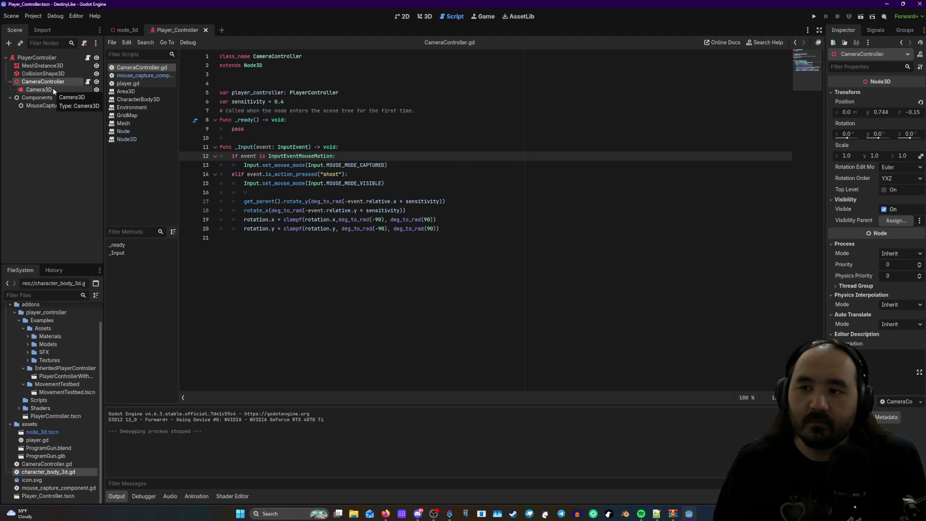
pyautogui.click(53, 89)
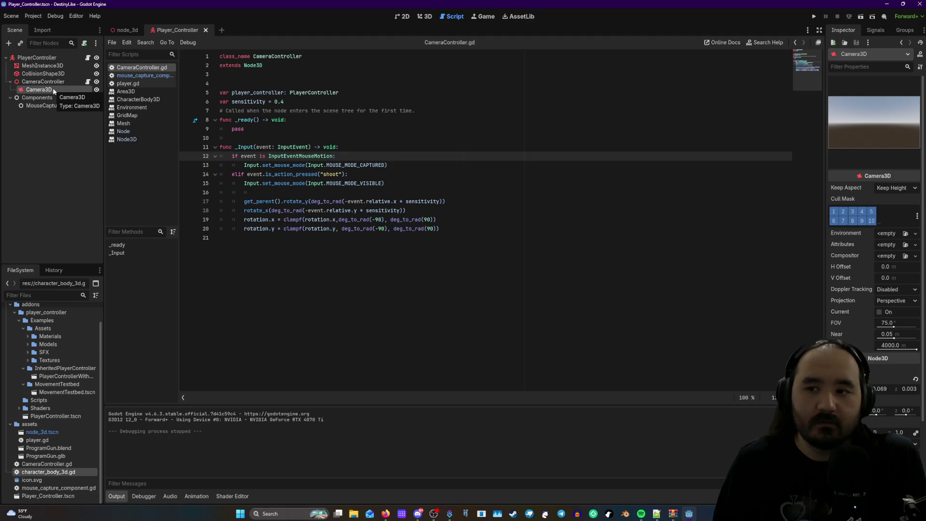
pyautogui.click(57, 82)
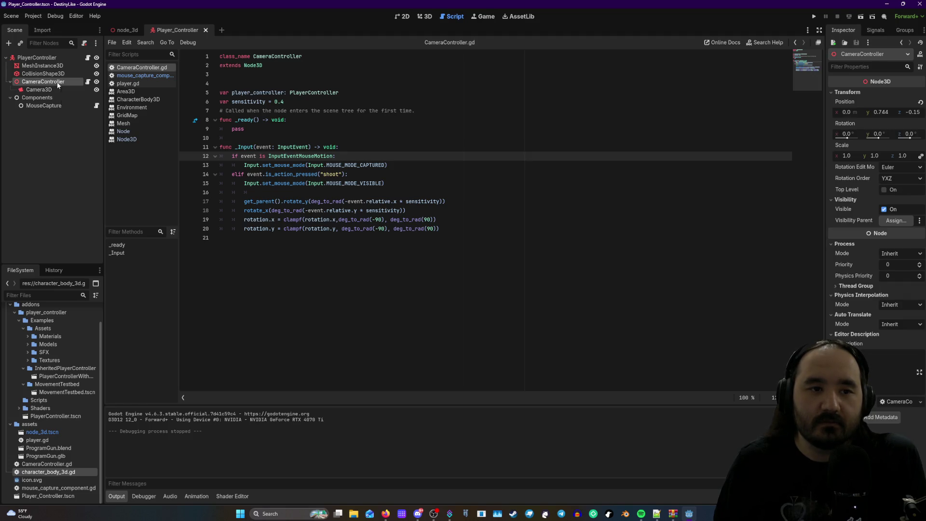
pyautogui.click(56, 89)
# - Select the PlayerController node and open its player.gd script
pyautogui.click(64, 58)
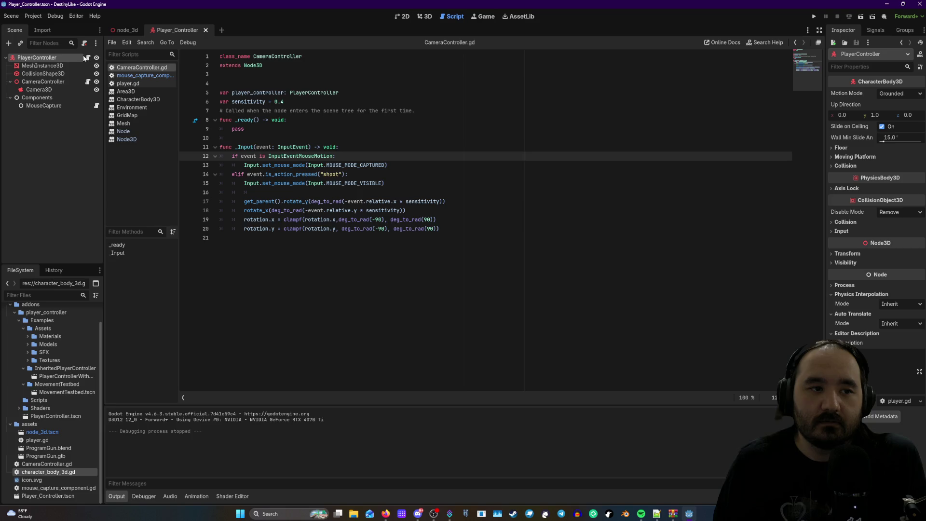
pyautogui.click(87, 58)
pyautogui.click(88, 82)
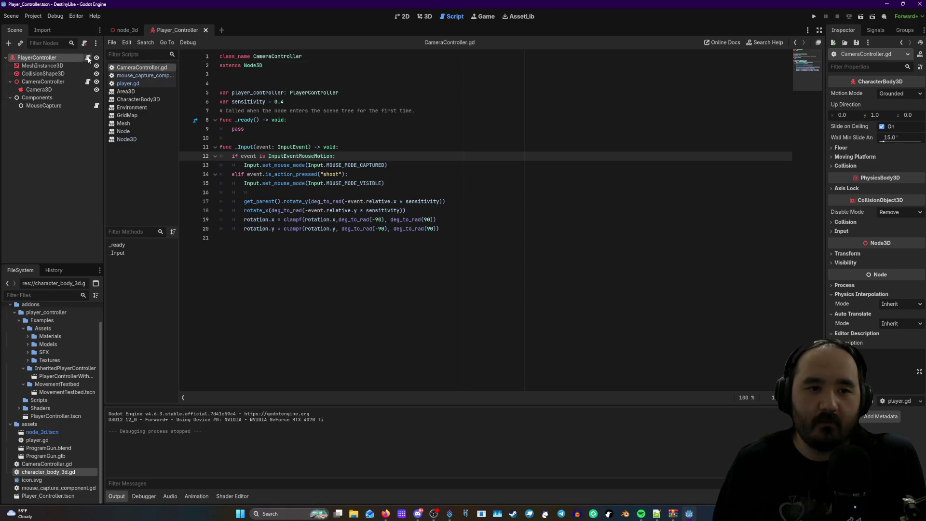
pyautogui.click(87, 58)
pyautogui.click(258, 86)
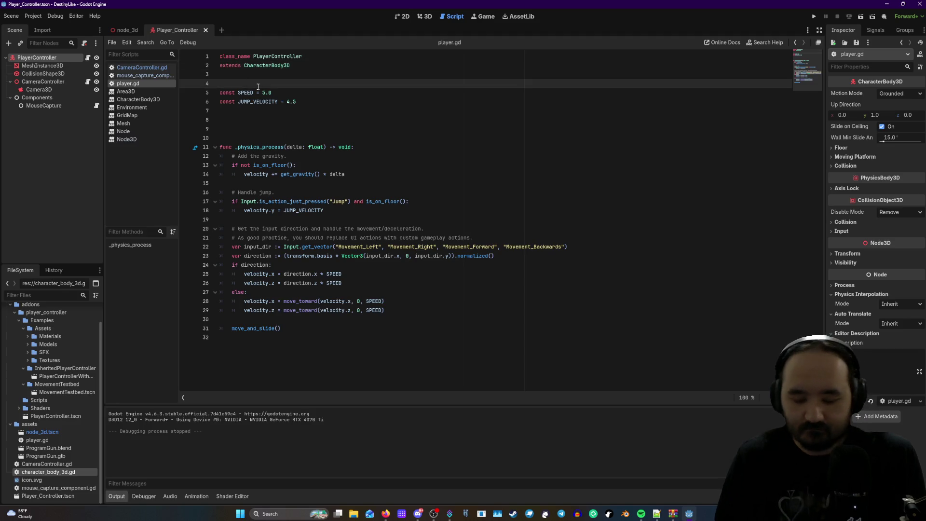
pyautogui.write('@e')
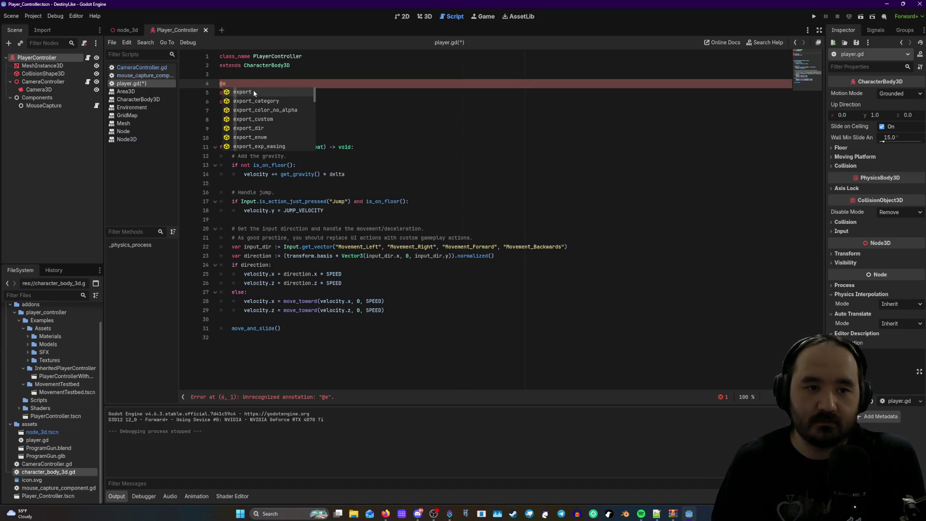
pyautogui.click(253, 91)
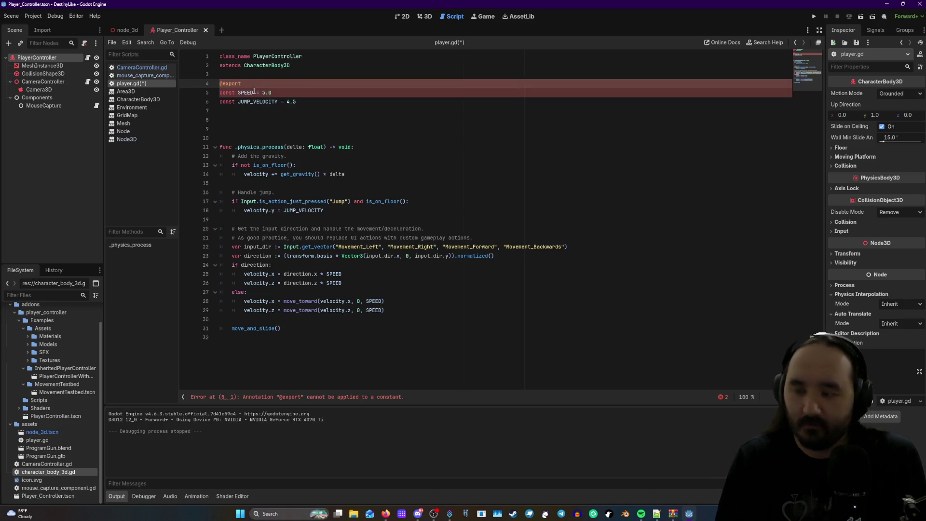
pyautogui.write('var')
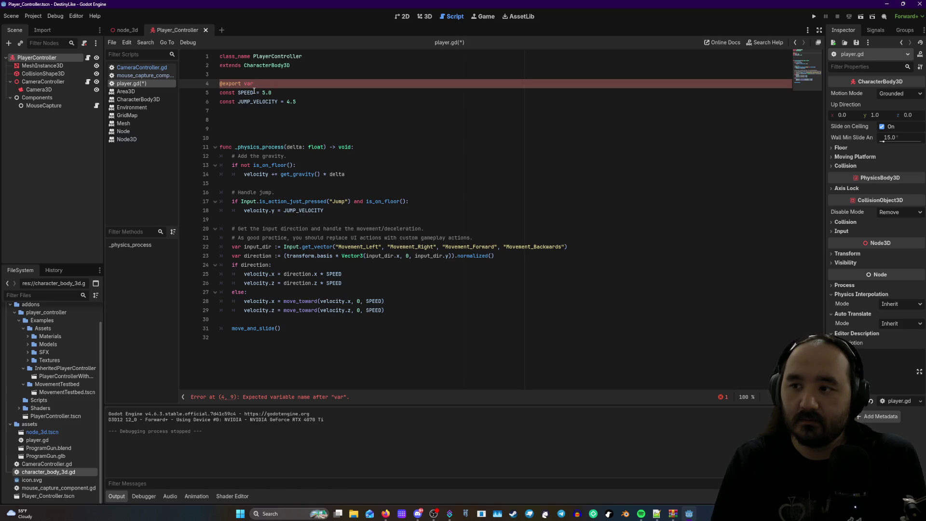
pyautogui.write('camera')
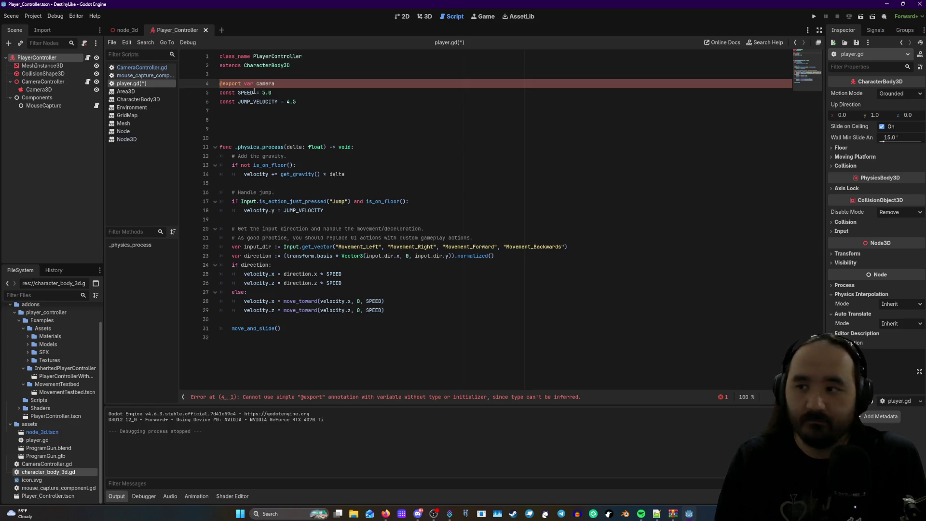
pyautogui.write(': =')
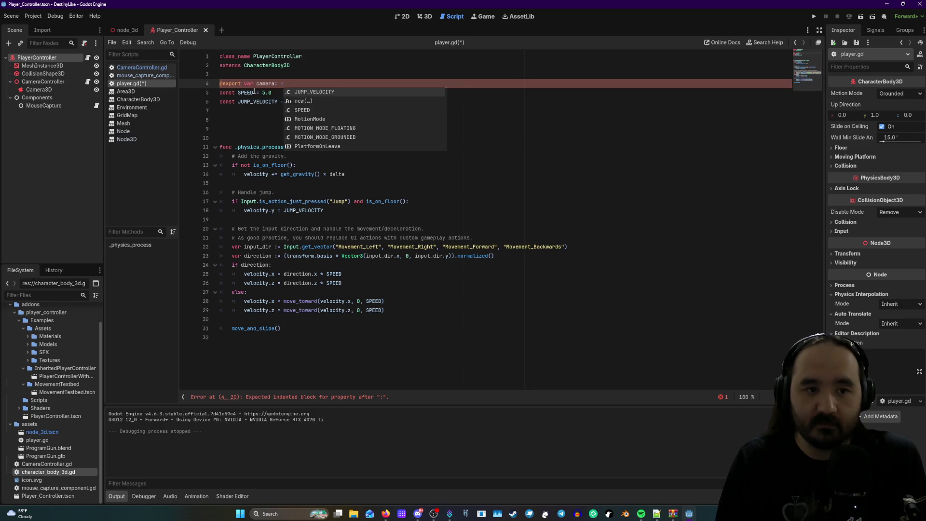
pyautogui.press('Escape')
pyautogui.write('=')
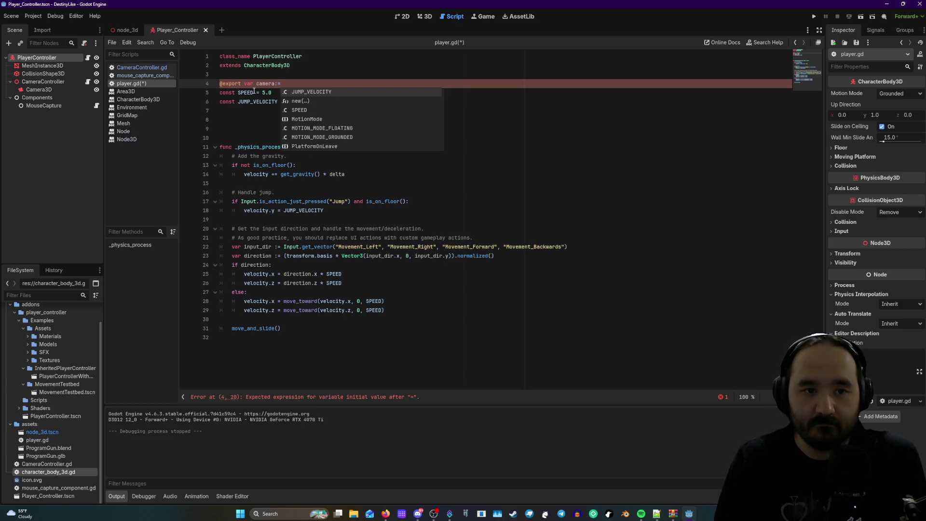
pyautogui.press('BackSpace')
pyautogui.write(':= ')
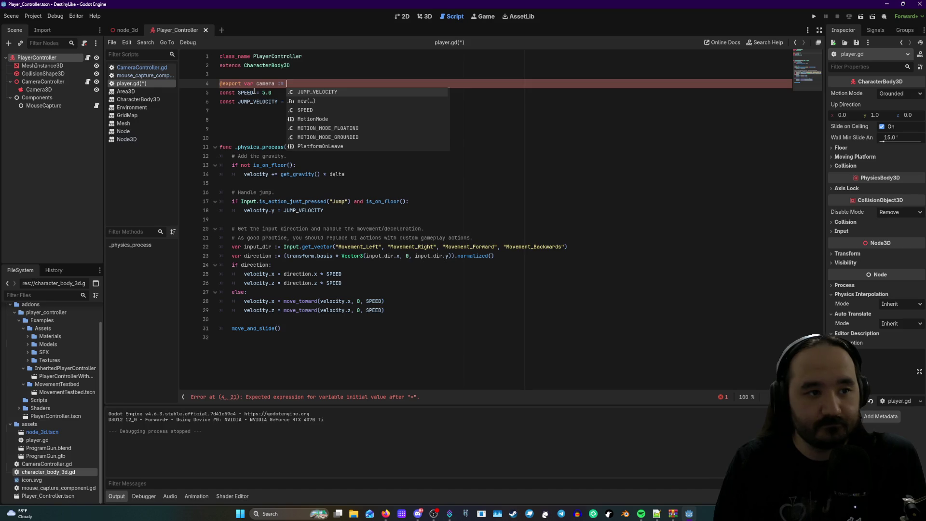
pyautogui.write('Camer')
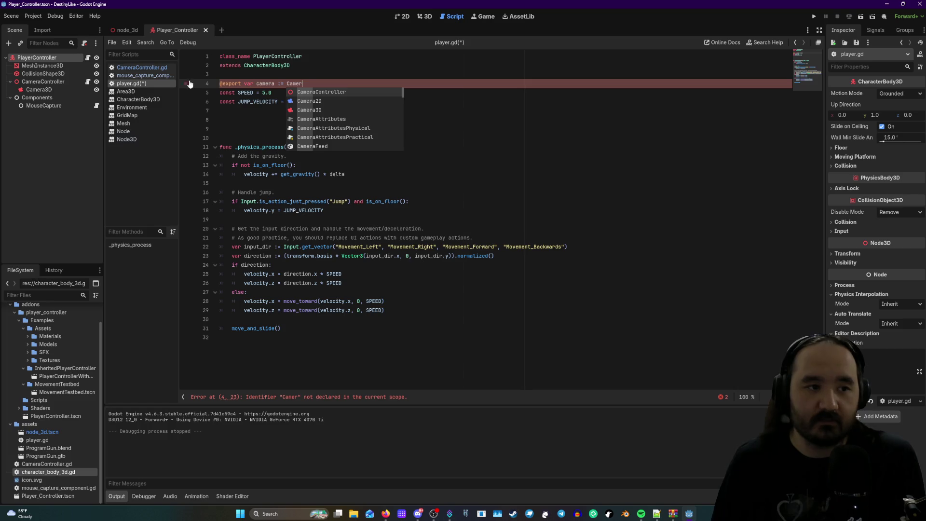
pyautogui.click(336, 92)
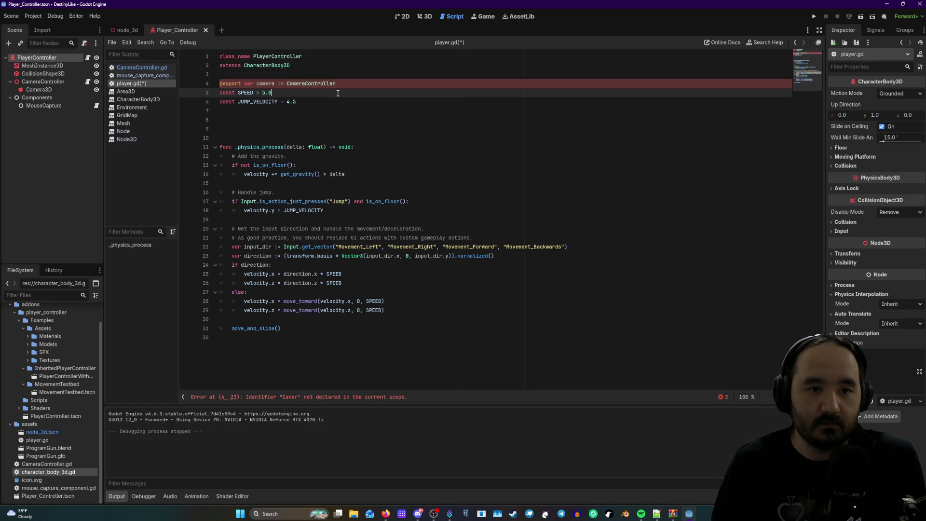
# - Select Camera3D and save and run the game with F5
pyautogui.click(372, 84)
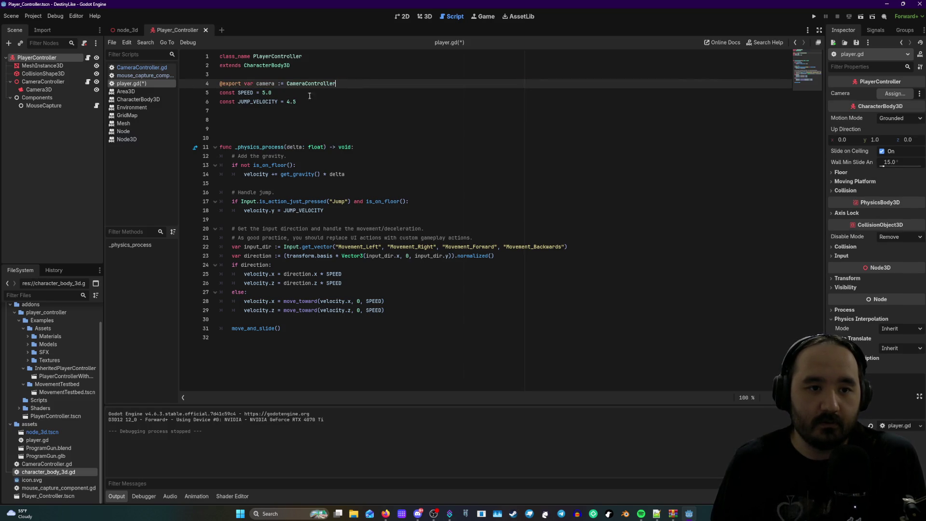
pyautogui.click(38, 89)
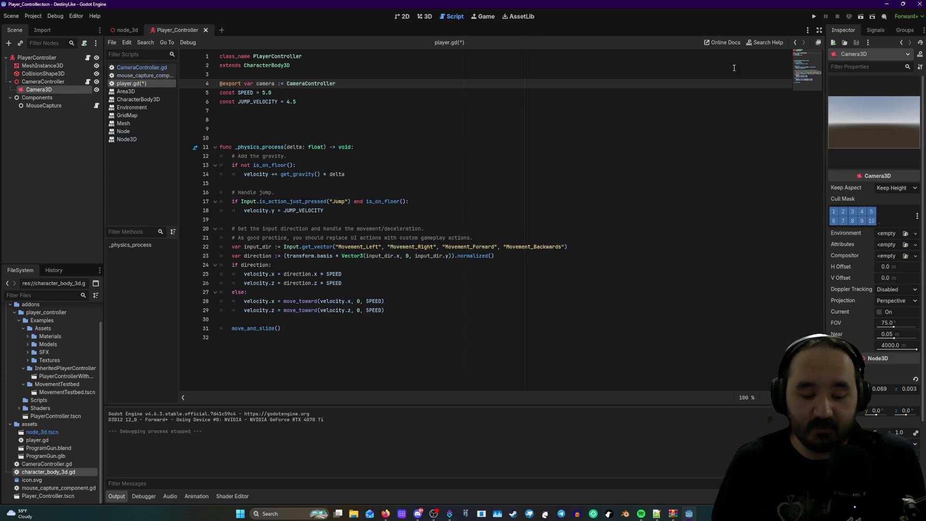
pyautogui.press('F5')
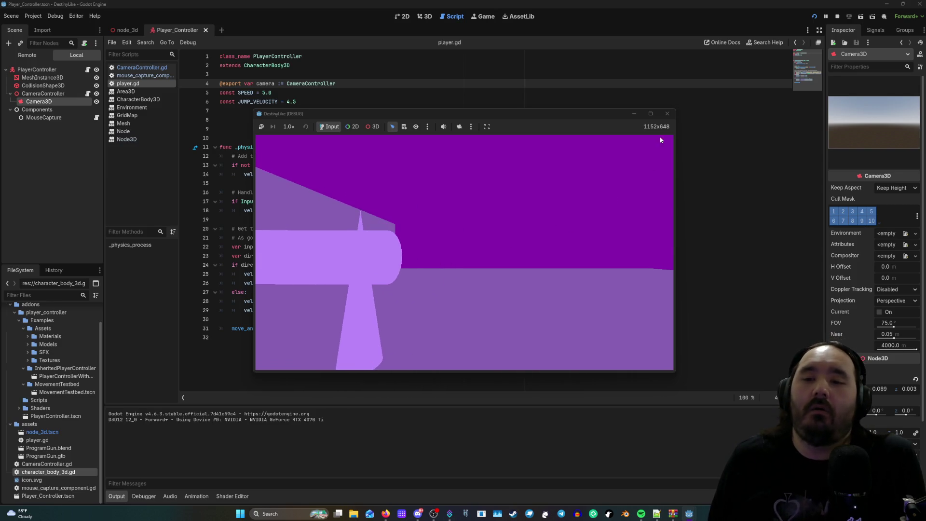
pyautogui.click(667, 114)
pyautogui.moveTo(239, 84); pyautogui.dragTo(223, 84)
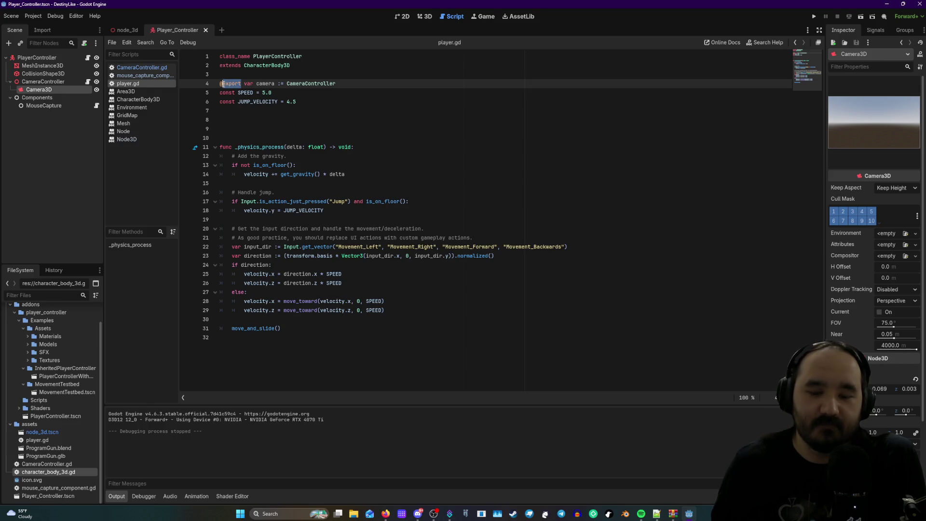
pyautogui.write('on')
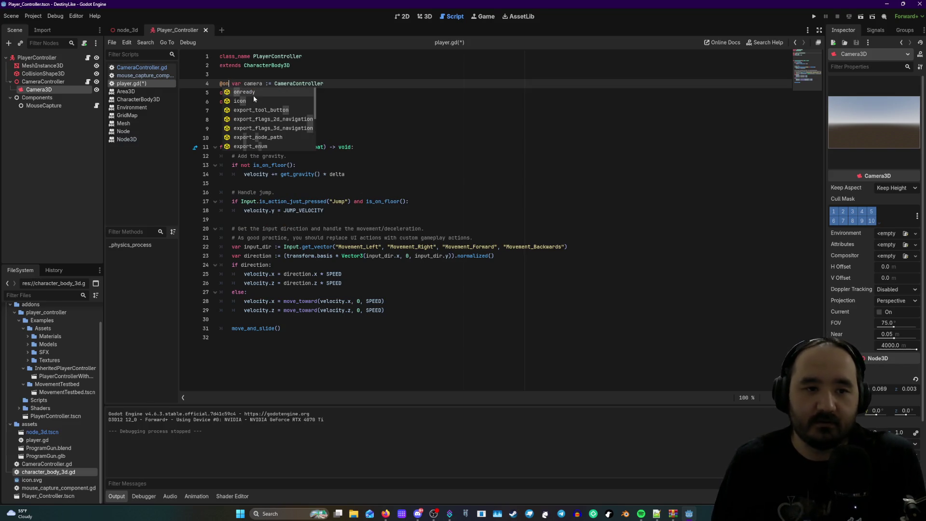
pyautogui.click(256, 91)
pyautogui.click(369, 86)
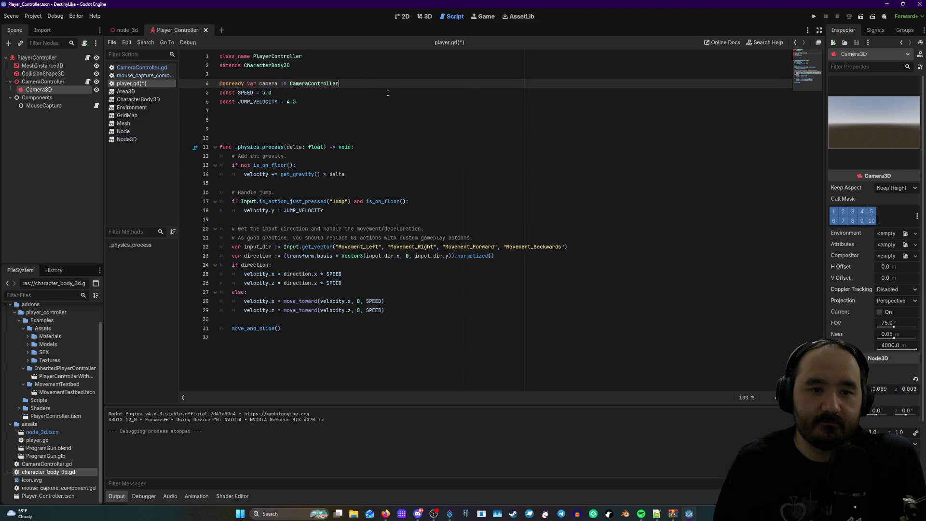
pyautogui.click(814, 16)
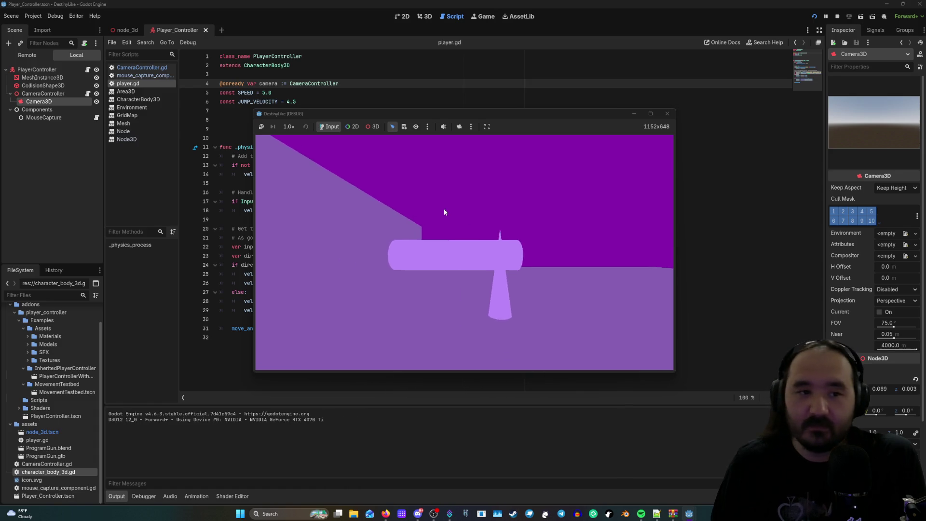
pyautogui.click(666, 113)
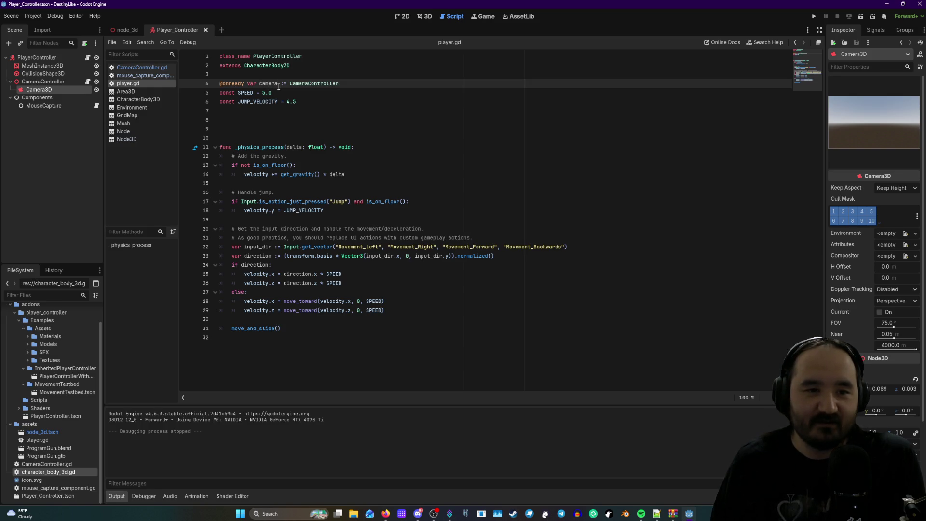
# - Delete the camera variable line 4 from player.gd
pyautogui.press('Right')
pyautogui.press('Right')
pyautogui.press('Right')
pyautogui.press('BackSpace')
pyautogui.press('BackSpace')
pyautogui.press('BackSpace')
pyautogui.press('BackSpace')
pyautogui.press('BackSpace')
pyautogui.press('Delete')
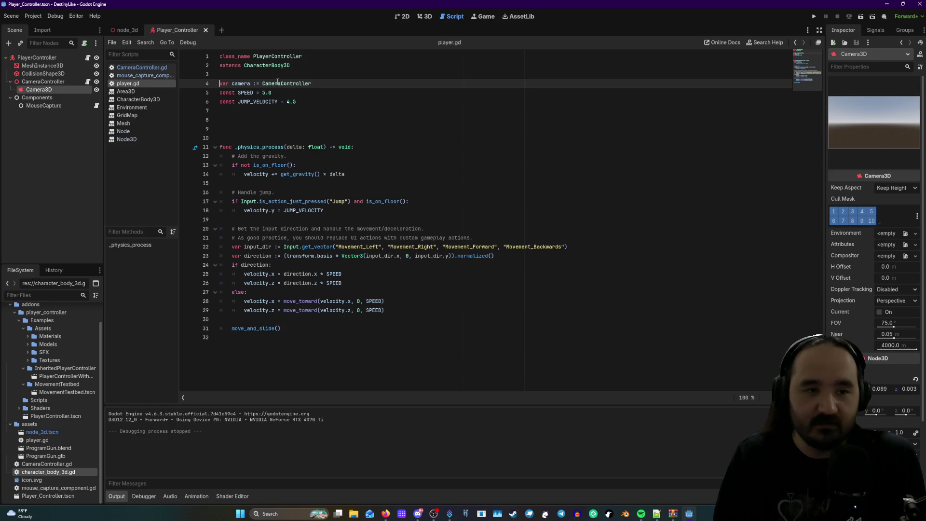
pyautogui.press('Delete')
pyautogui.press('Delete')
pyautogui.press('Delete')
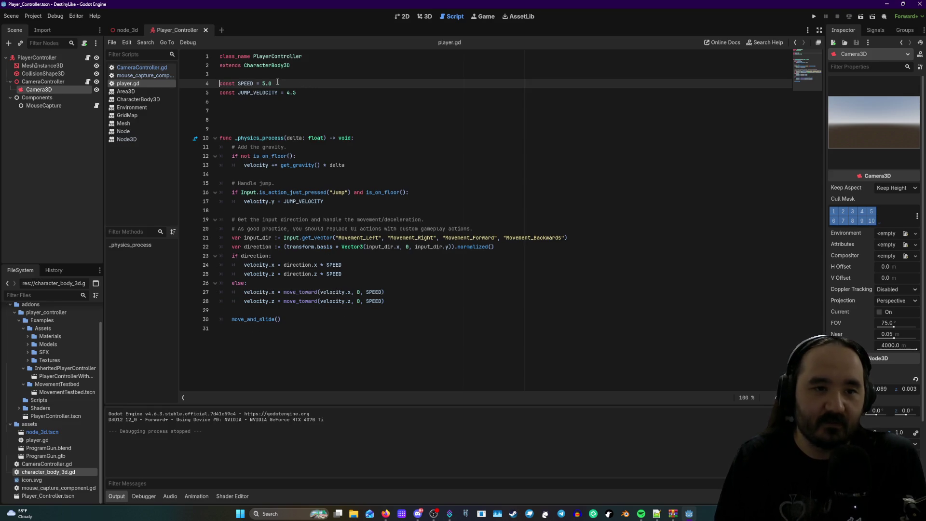
# - Select Camera3D and bring up CameraController.gd, placing the caret in _input
pyautogui.click(36, 98)
pyautogui.click(39, 89)
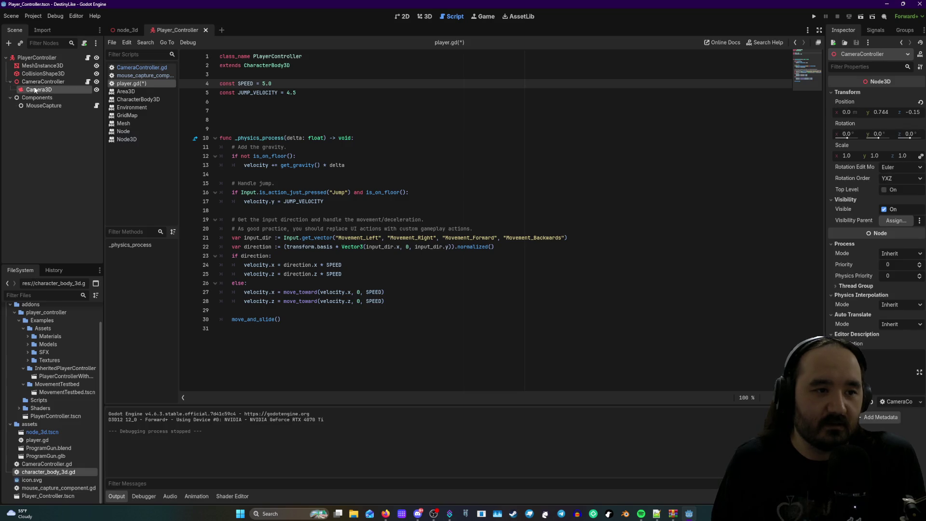
pyautogui.click(89, 81)
pyautogui.click(354, 87)
pyautogui.click(310, 137)
pyautogui.click(352, 147)
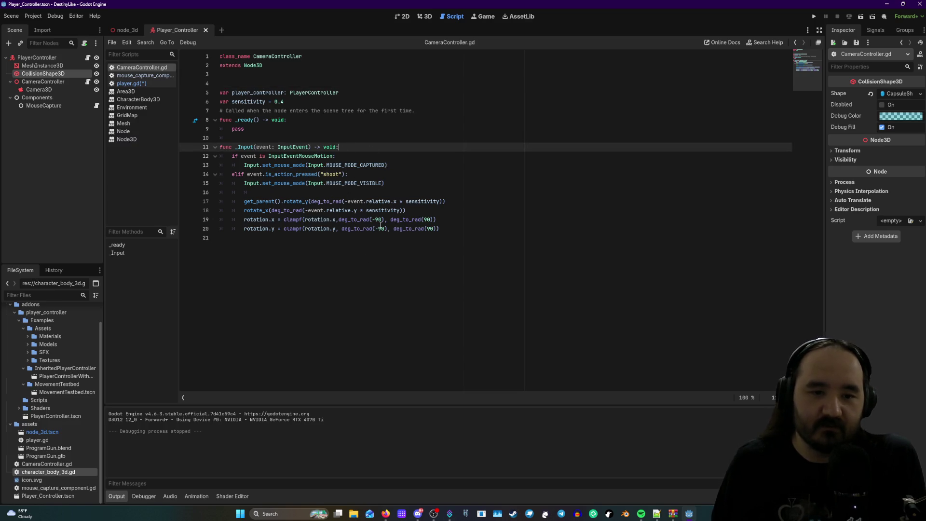
pyautogui.click(386, 166)
# - Replace pass in _ready with get_parent() and test-run the game
pyautogui.click(386, 183)
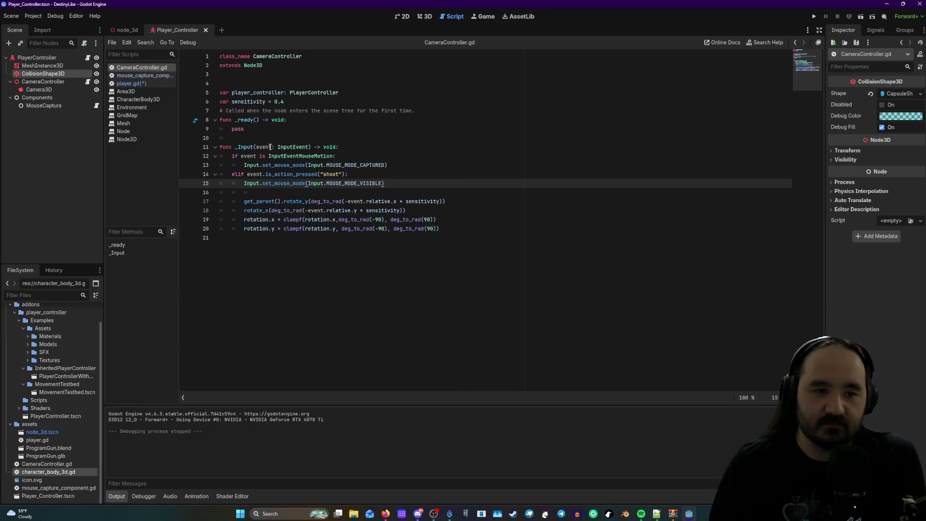
pyautogui.click(274, 128)
pyautogui.press('BackSpace')
pyautogui.press('BackSpace')
pyautogui.press('BackSpace')
pyautogui.write('get')
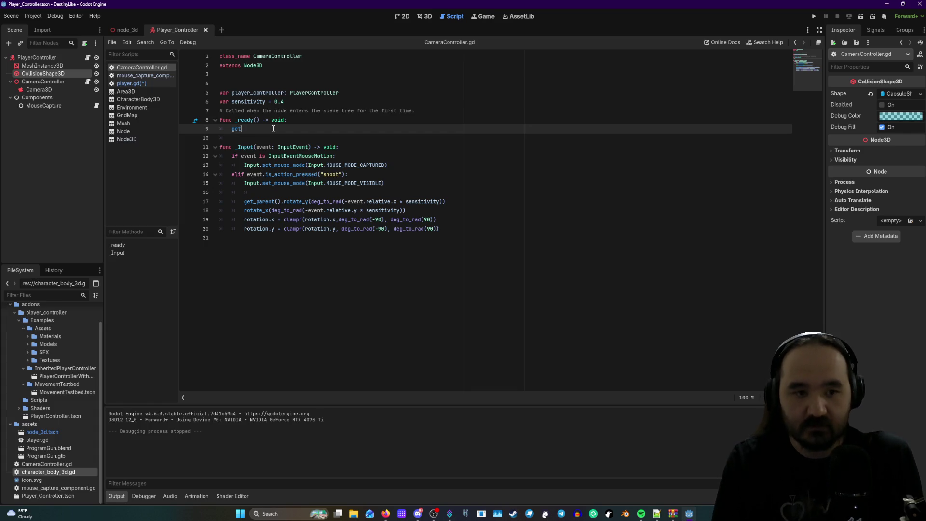
pyautogui.write('_pare')
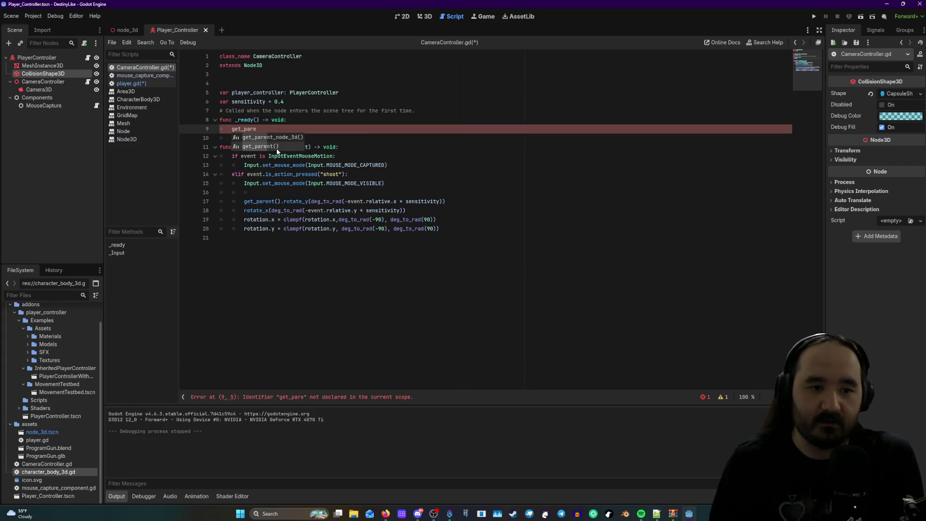
pyautogui.click(278, 147)
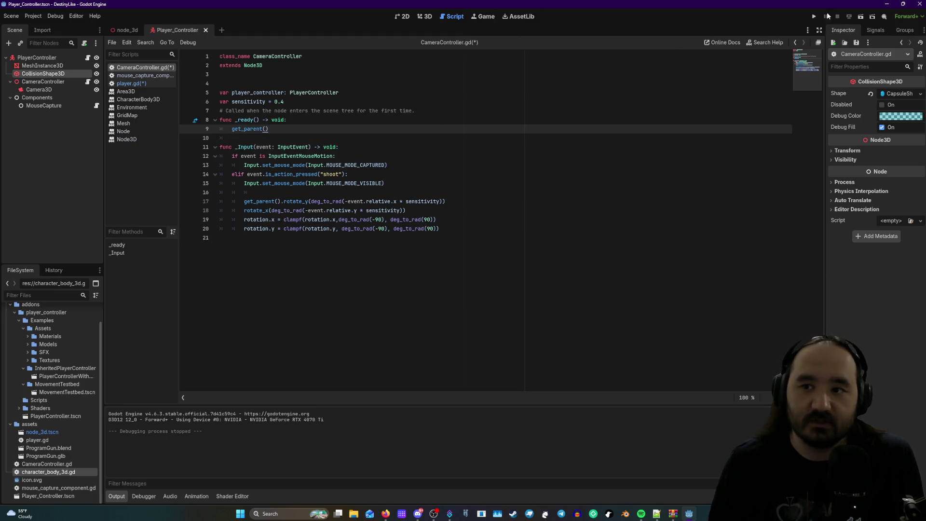
pyautogui.click(815, 16)
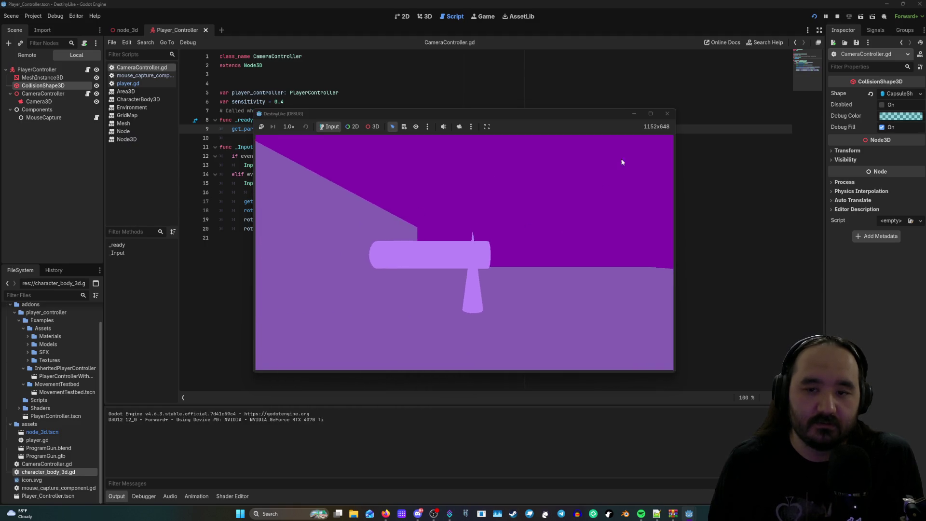
pyautogui.click(666, 113)
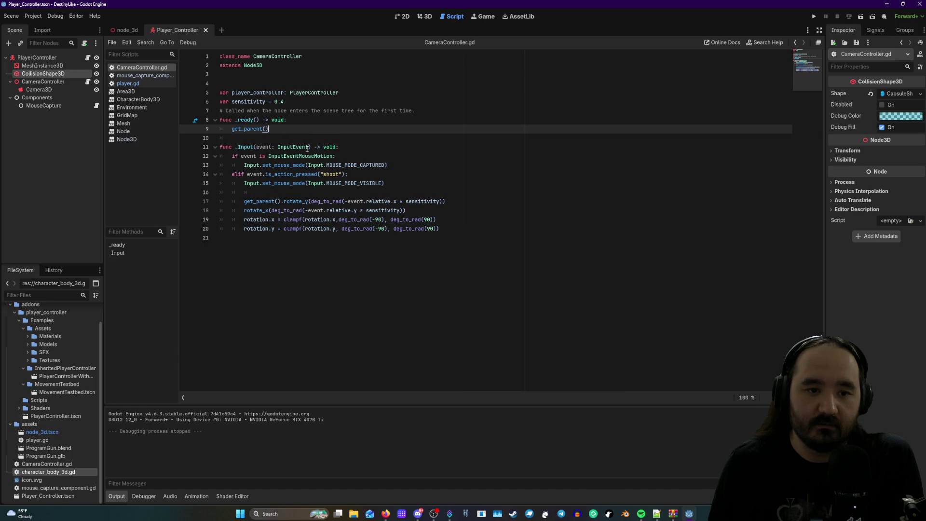
# - Comment out lines 14–15, the shoot elif and its mouse-visible call, with ## and rerun
pyautogui.click(385, 183)
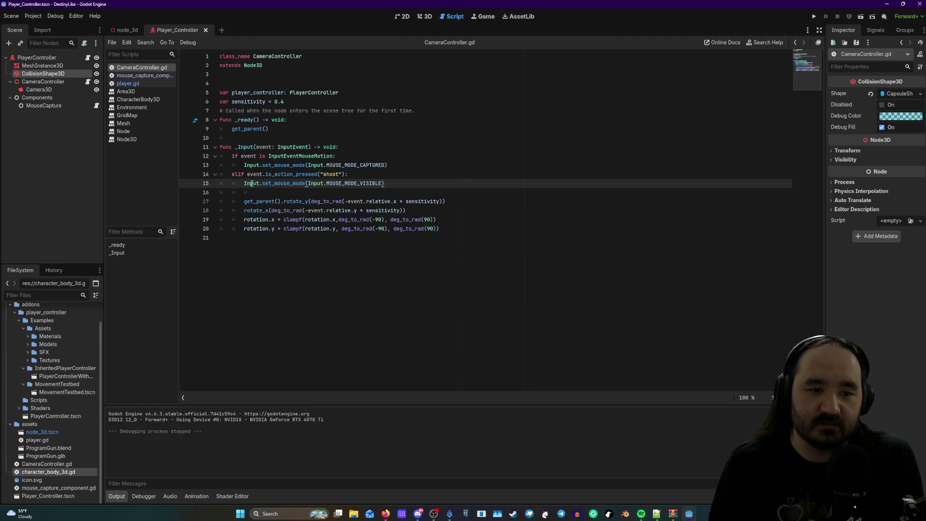
pyautogui.write('##')
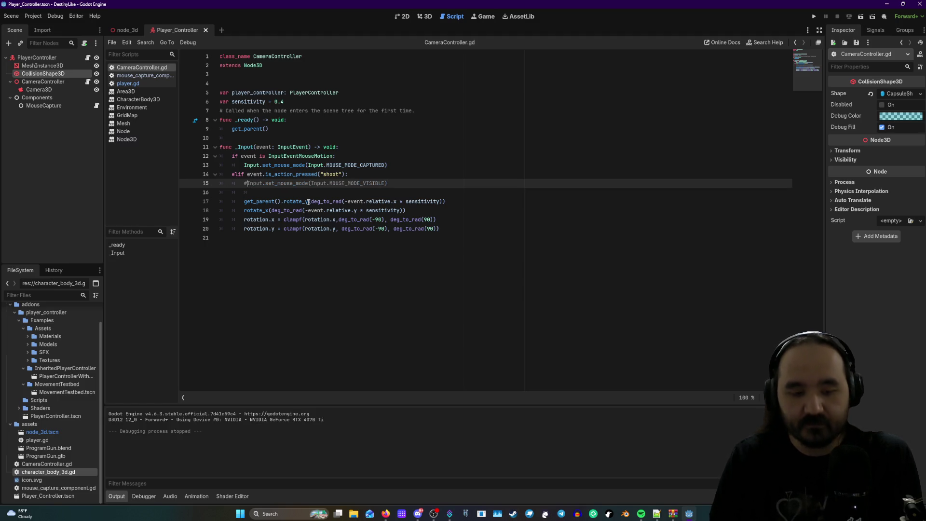
pyautogui.click(433, 171)
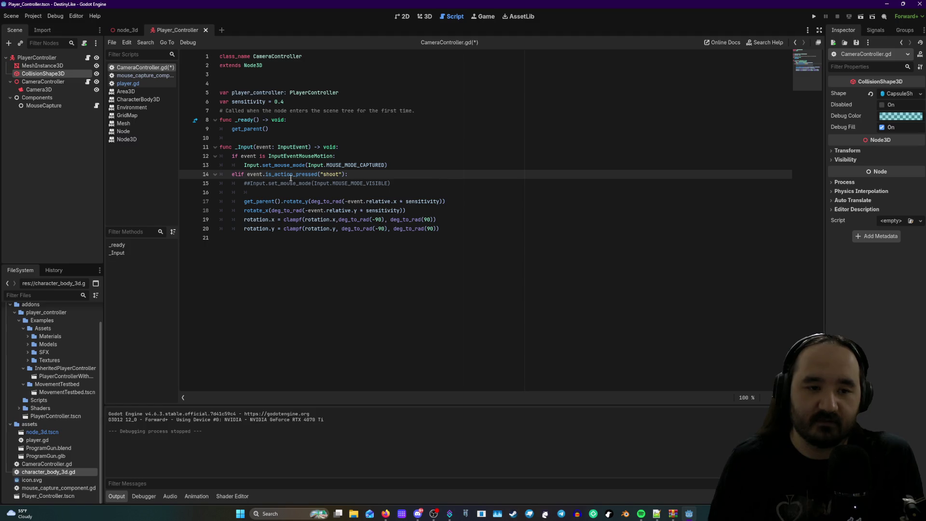
pyautogui.click(232, 175)
pyautogui.write('##')
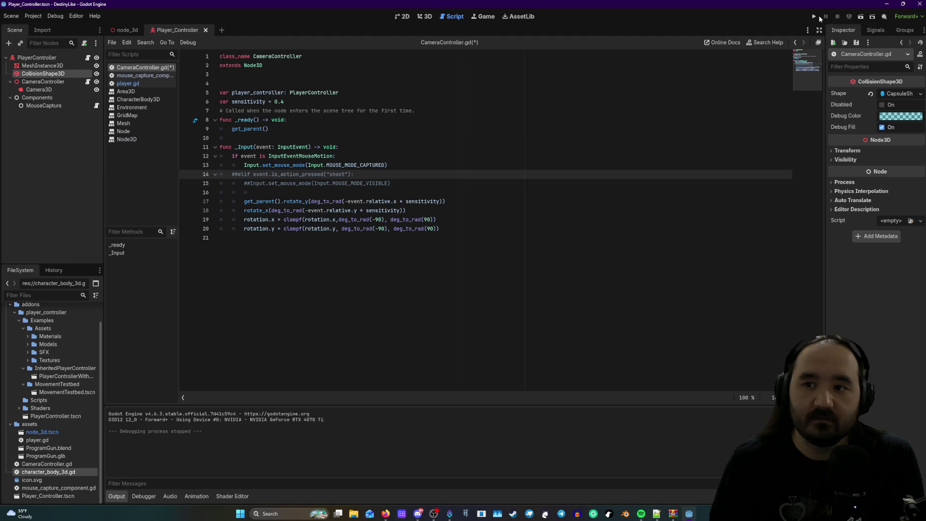
pyautogui.press('F5')
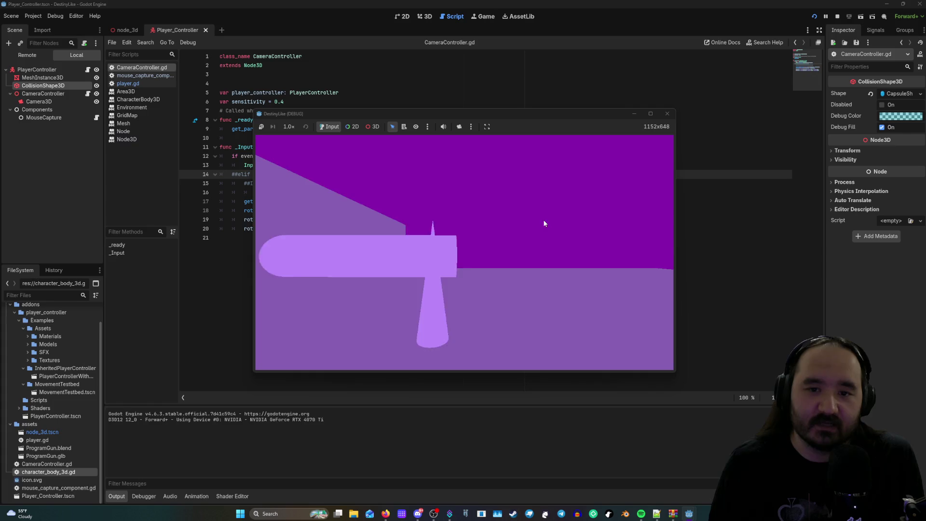
# - Close the DestinyLike (DEBUG) window to stop the test run
pyautogui.click(668, 114)
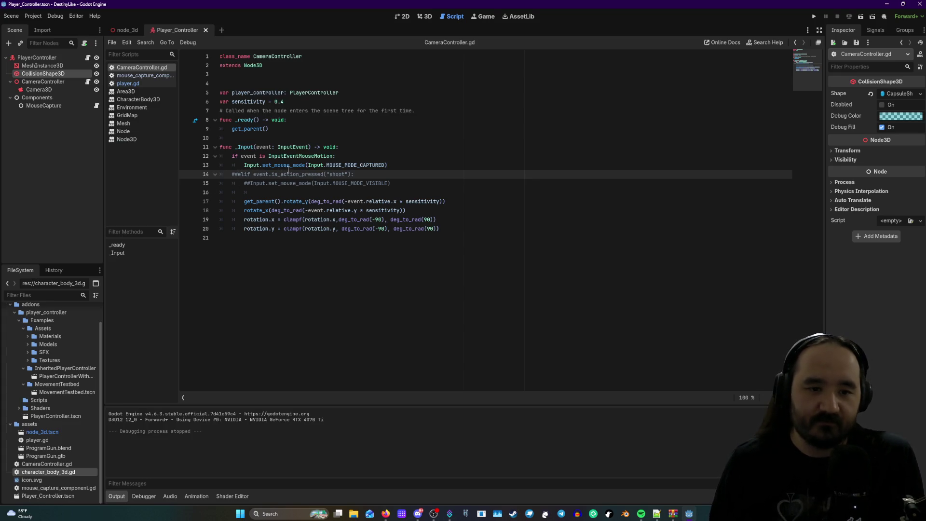
# - Remove the ## prefixes from the shoot elif line and its mouse-visible line in _input
pyautogui.press('BackSpace')
pyautogui.click(250, 182)
pyautogui.press('BackSpace')
pyautogui.press('BackSpace')
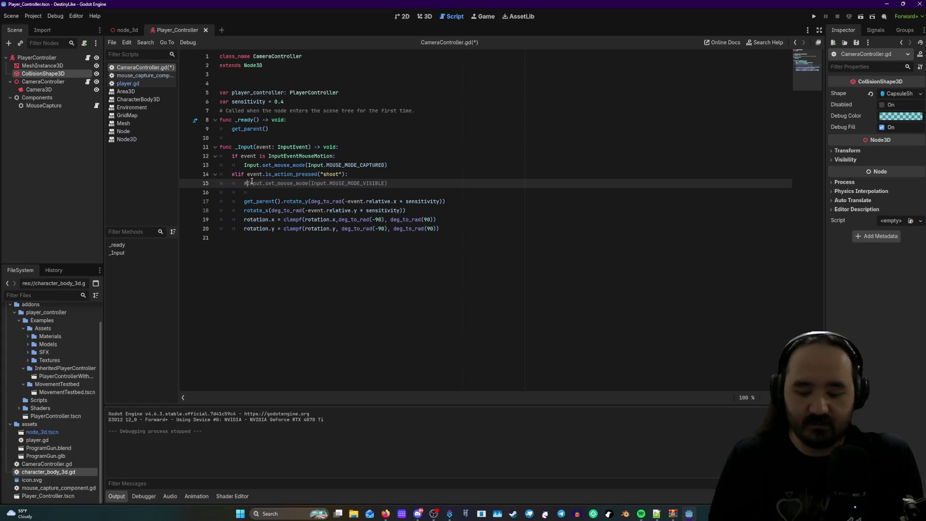
# - Move the caret down through lines 10–12 to the end of the mouse-captured call
pyautogui.click(344, 145)
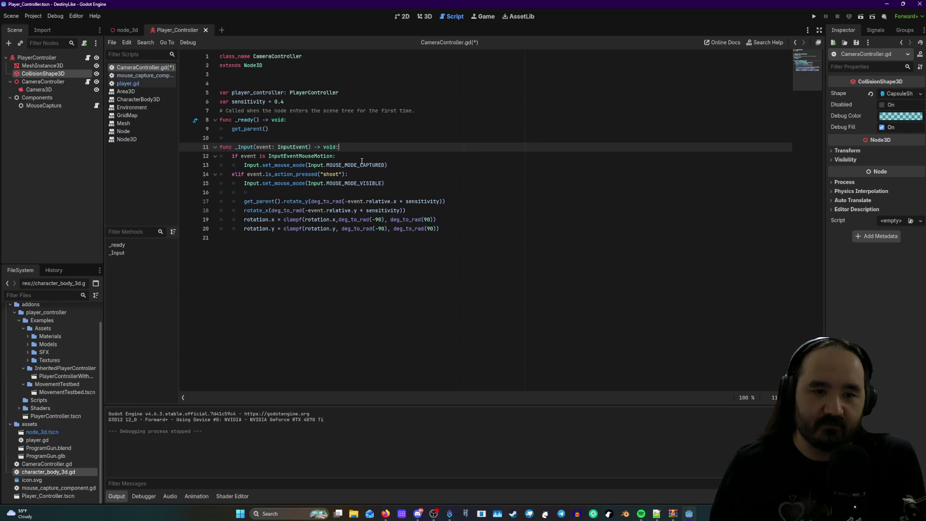
pyautogui.click(288, 126)
pyautogui.press('Down')
pyautogui.click(327, 127)
pyautogui.click(356, 144)
pyautogui.click(385, 157)
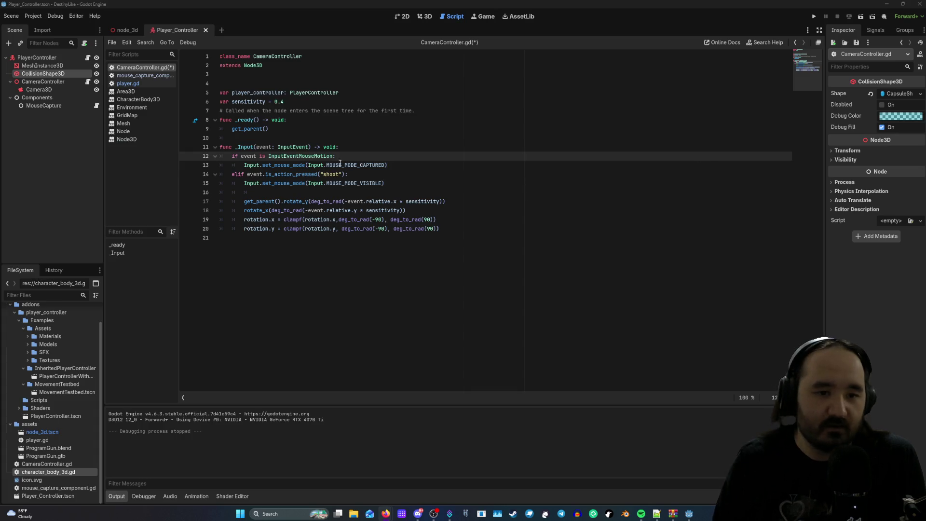
pyautogui.click(389, 165)
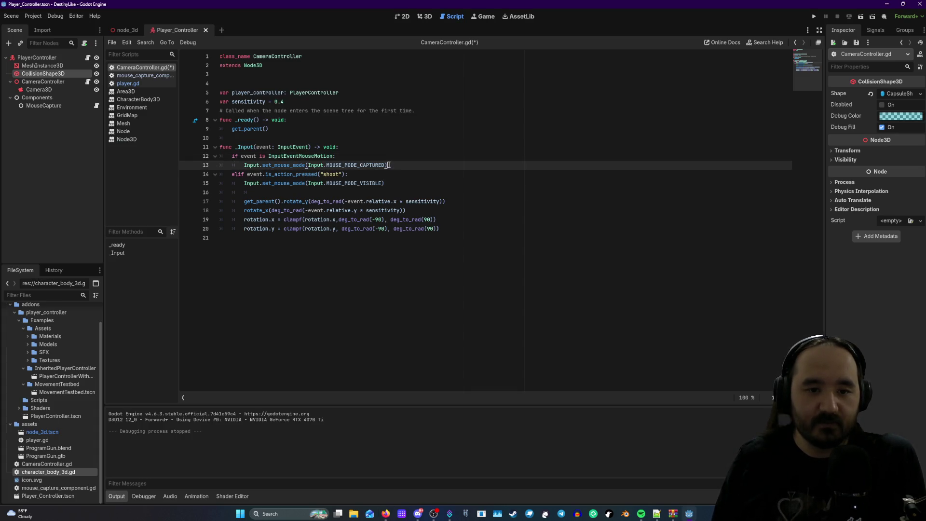
# - Add print_debug("Mouse Captured") below the capture call, then save and run the game with F5
pyautogui.press('Return')
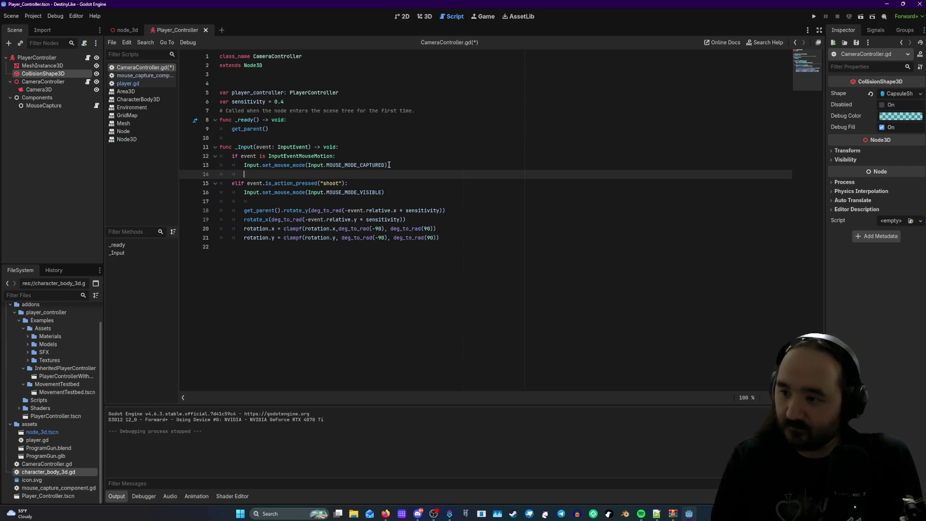
pyautogui.write('rint_')
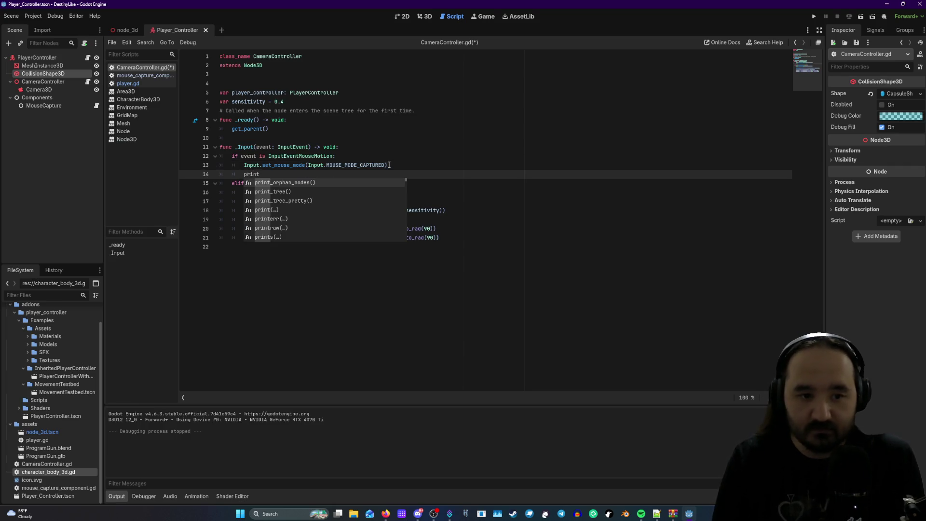
pyautogui.write('de')
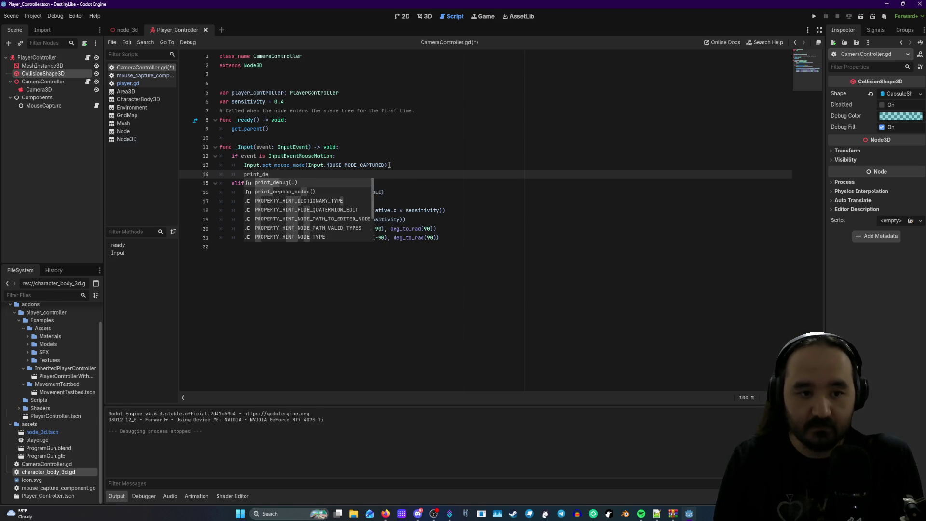
pyautogui.doubleClick(288, 182)
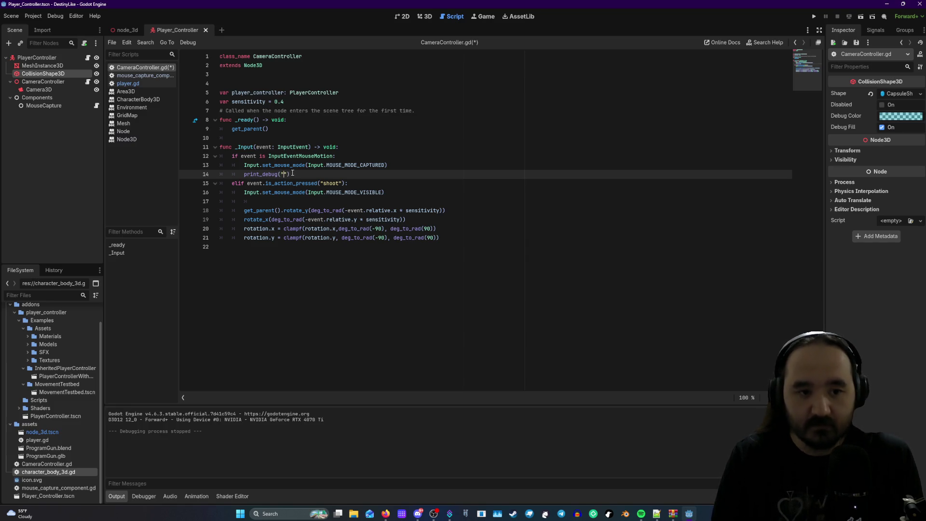
pyautogui.write('"Mouse')
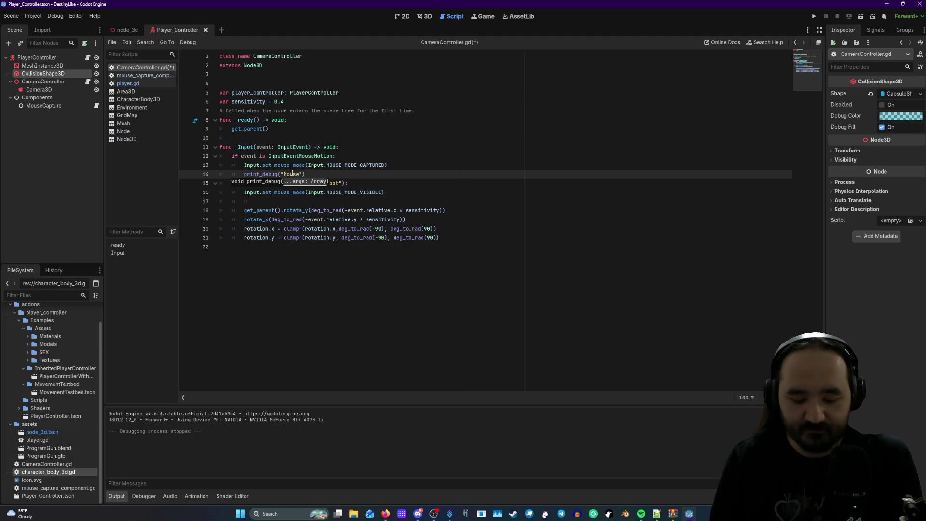
pyautogui.write(' Capture')
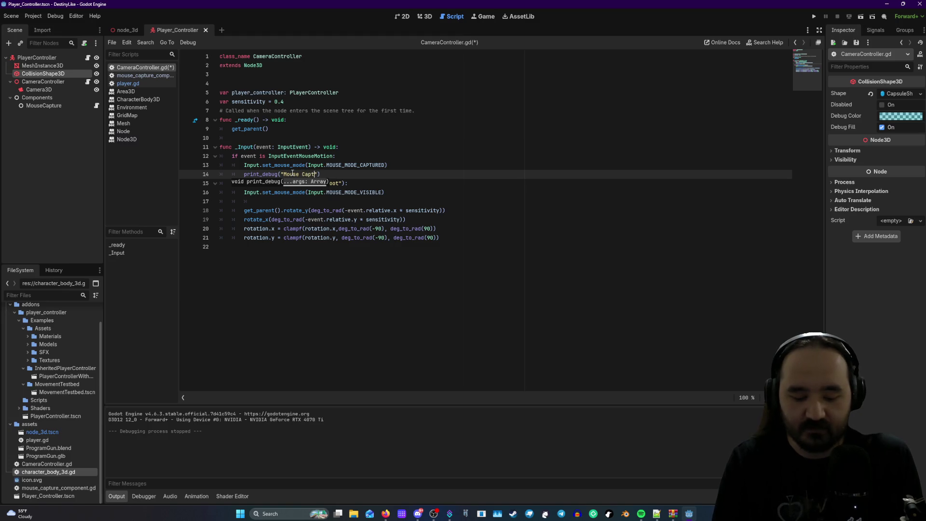
pyautogui.write('d')
pyautogui.click(383, 174)
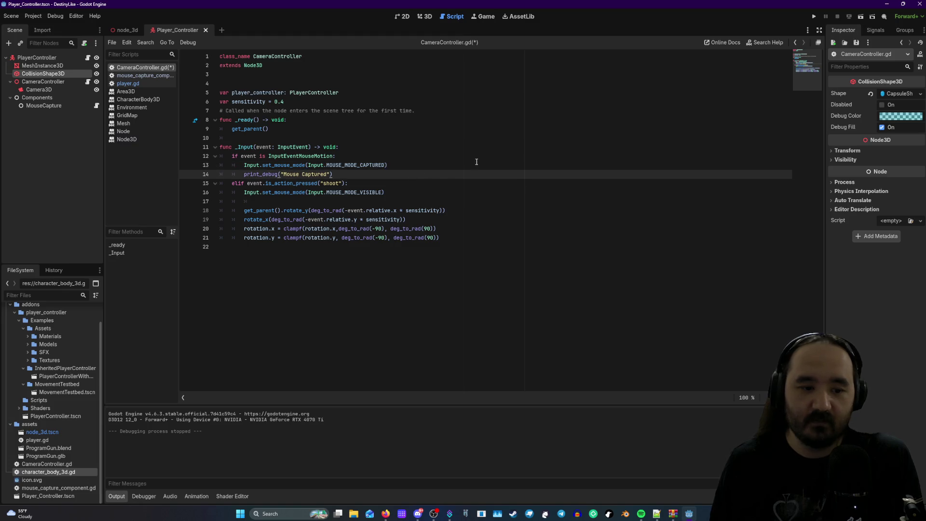
pyautogui.press('F5')
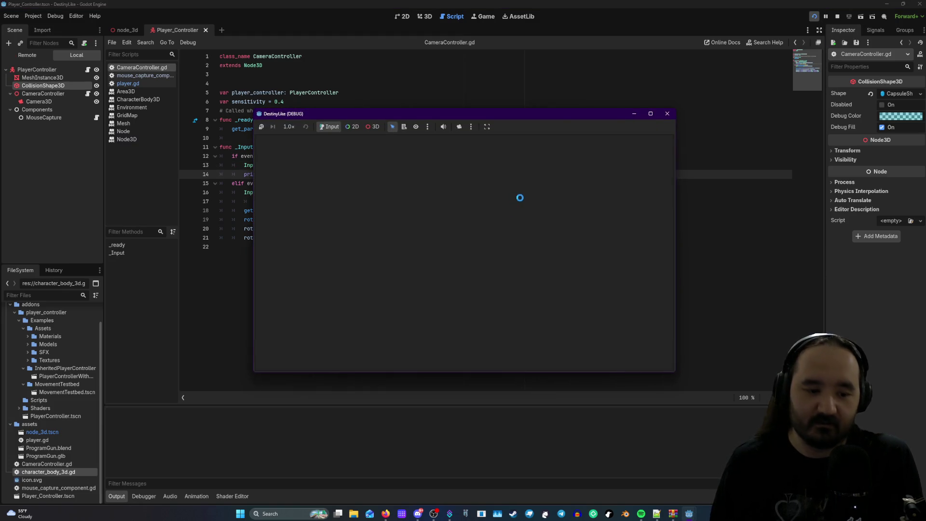
# - Return to the editor's Output log, delete a stray semicolon on line 14 and save the script
pyautogui.click(145, 499)
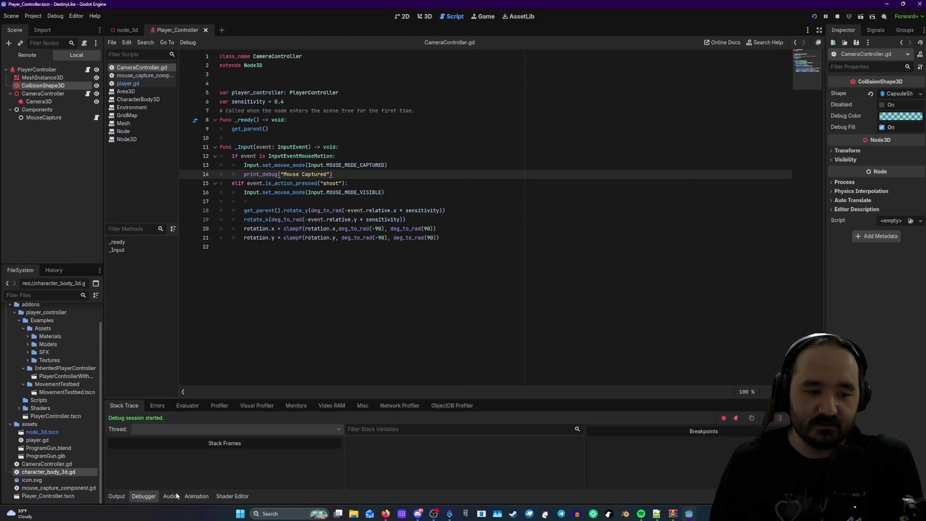
pyautogui.click(116, 496)
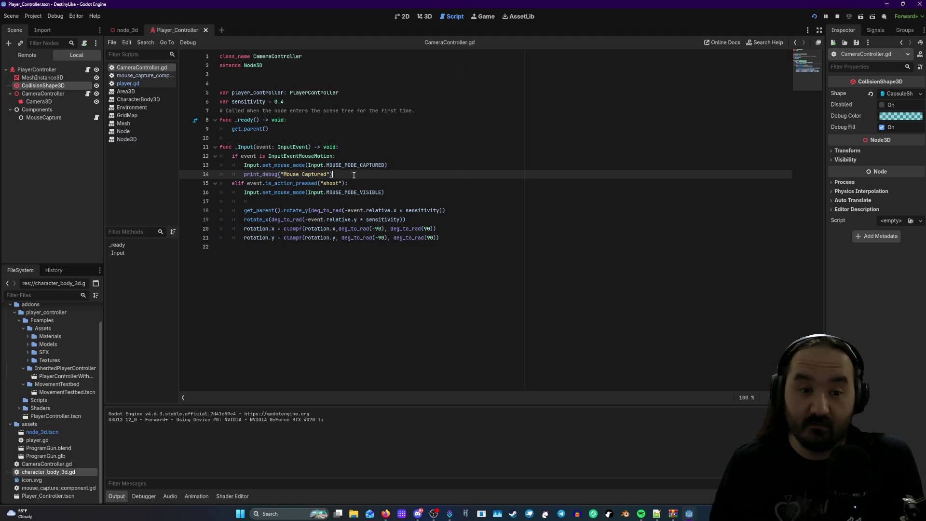
pyautogui.write(';')
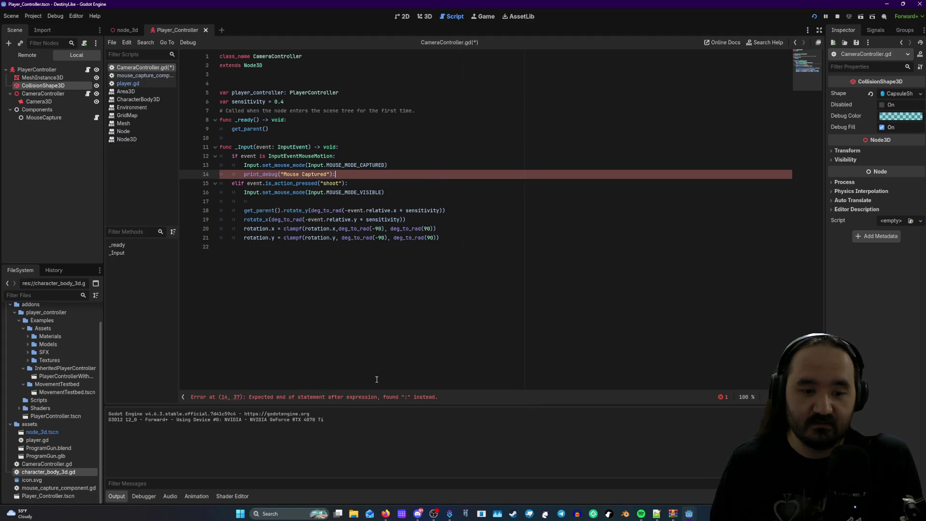
pyautogui.press('BackSpace')
pyautogui.hotkey('ctrl', 's')
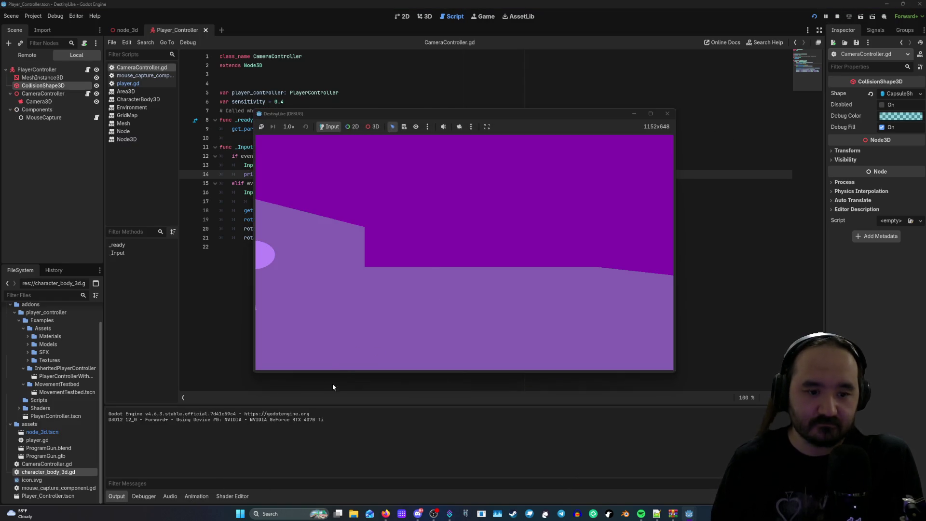
# - Browse the Debugger's Errors, Profiler, Monitors and Video RAM views, then go back to Output
pyautogui.click(142, 495)
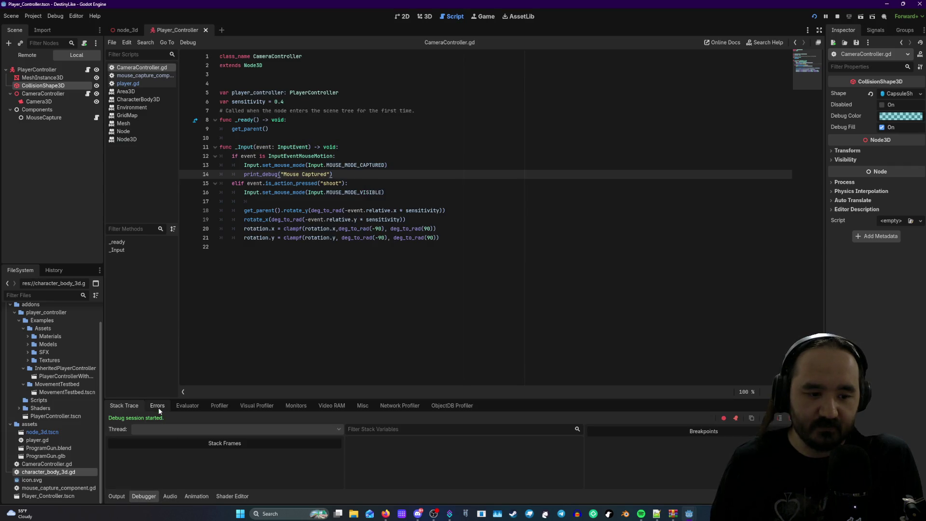
pyautogui.click(157, 406)
pyautogui.click(220, 406)
pyautogui.click(257, 406)
pyautogui.click(296, 405)
pyautogui.click(332, 406)
pyautogui.click(381, 406)
pyautogui.click(362, 405)
pyautogui.click(332, 405)
pyautogui.click(123, 405)
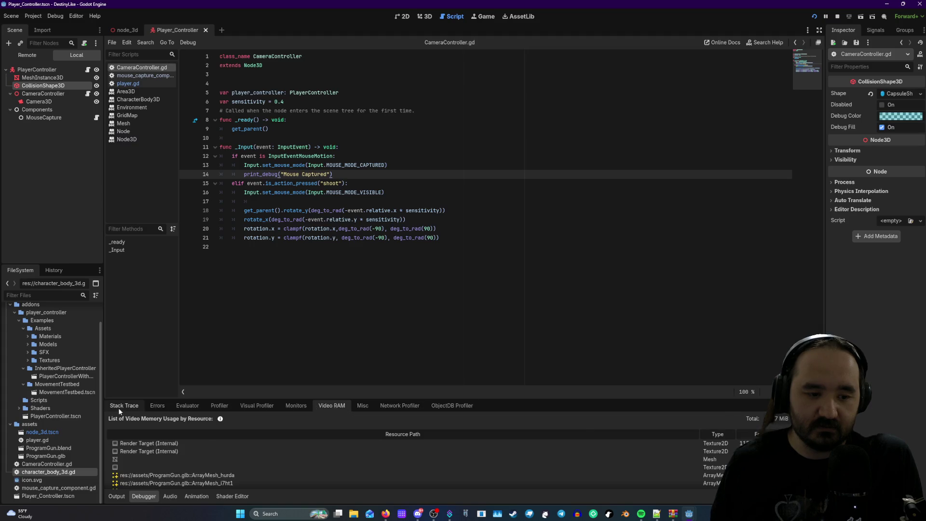
pyautogui.click(157, 405)
pyautogui.click(116, 496)
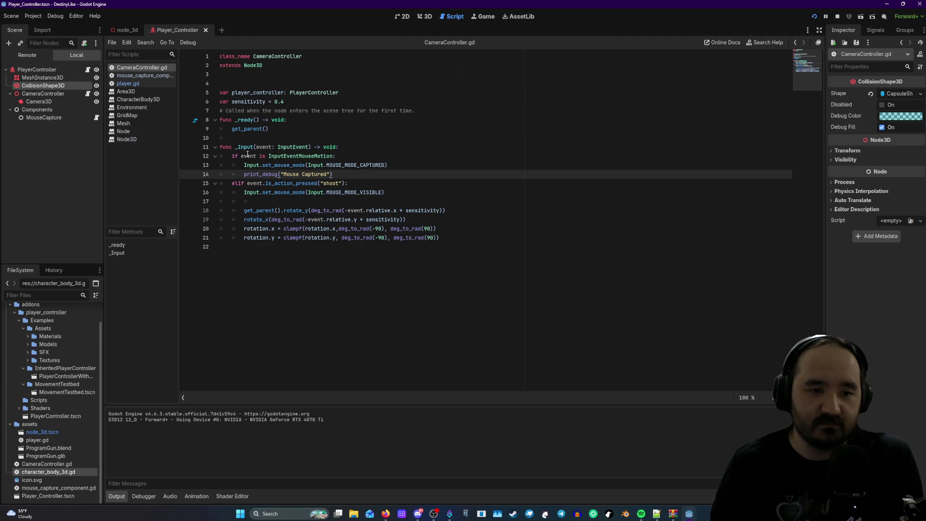
# - Replace get_parent() on line 9 with Input.set_mouse_mode(Input.MOUSE_MODE_VISIBLE), then run and close the game
pyautogui.click(273, 129)
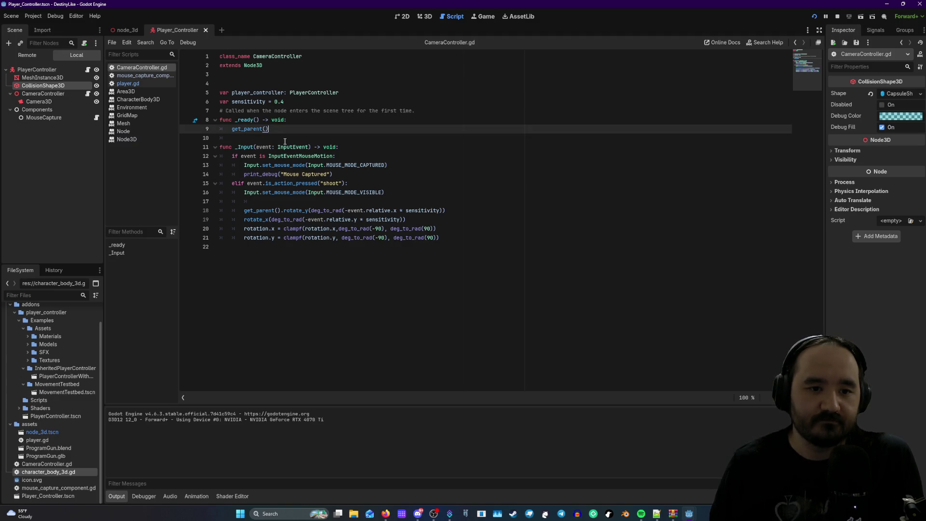
pyautogui.click(344, 148)
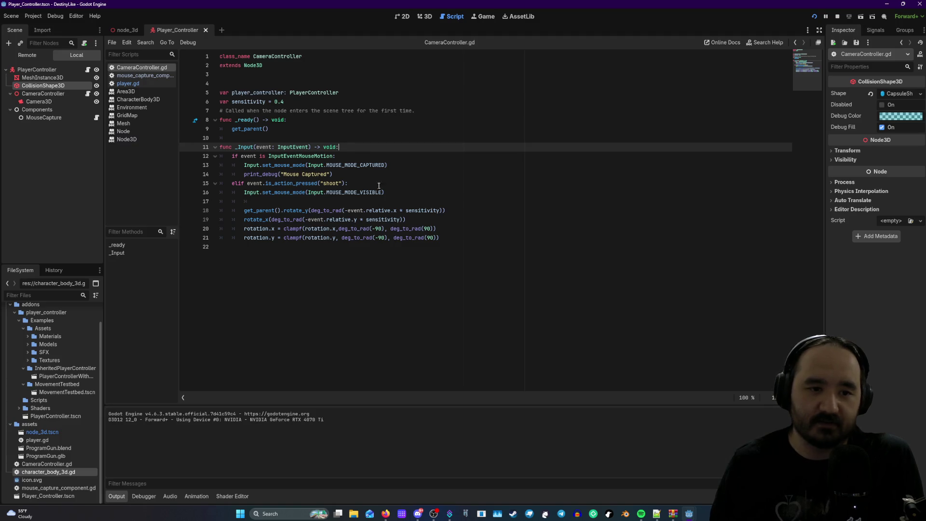
pyautogui.moveTo(406, 242)
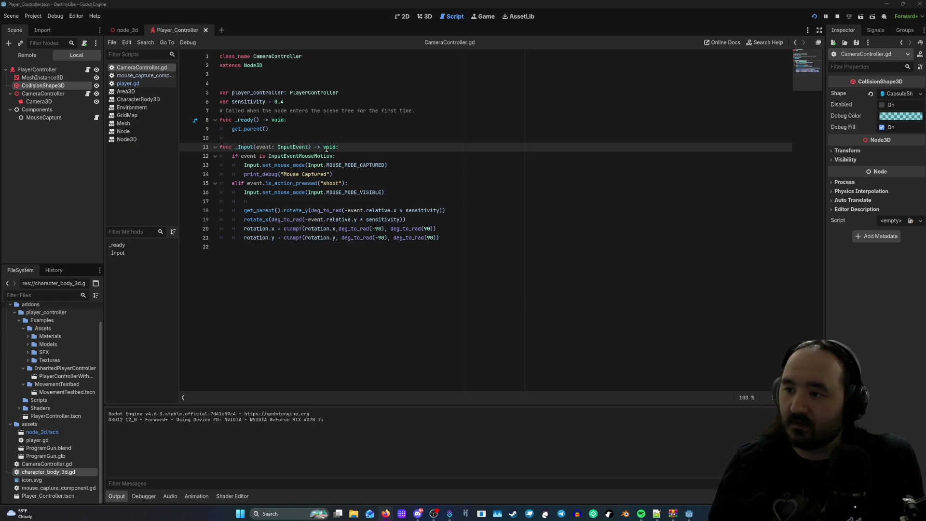
pyautogui.moveTo(385, 192); pyautogui.dragTo(244, 194)
pyautogui.hotkey('ctrl', 'c')
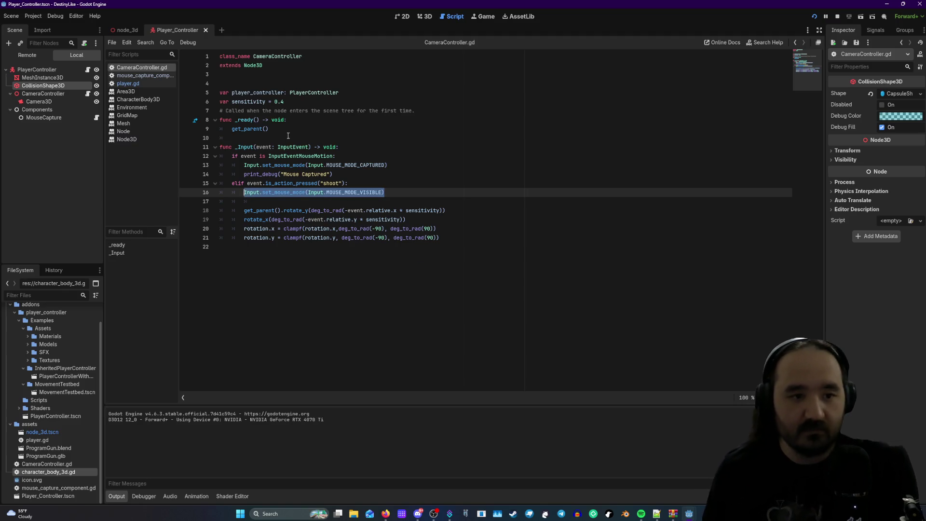
pyautogui.moveTo(232, 129); pyautogui.dragTo(268, 130)
pyautogui.hotkey('ctrl', 'v')
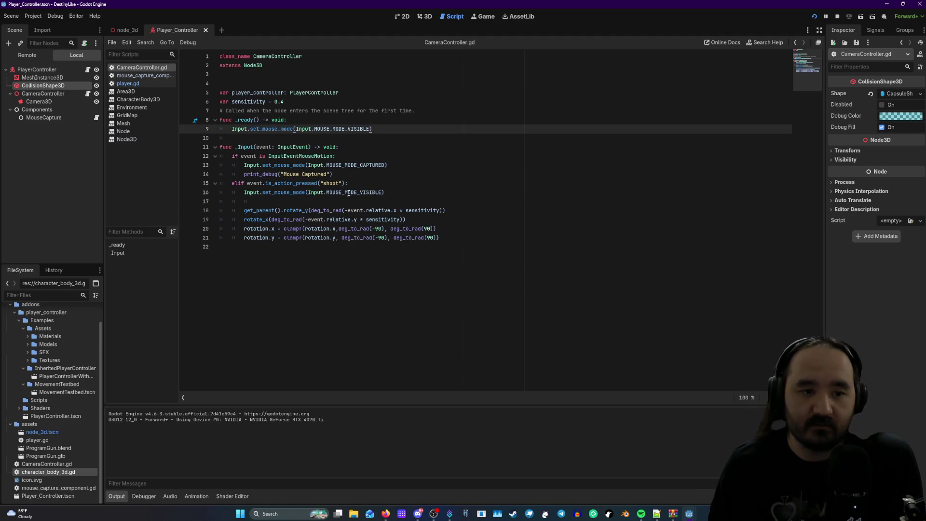
pyautogui.press('F5')
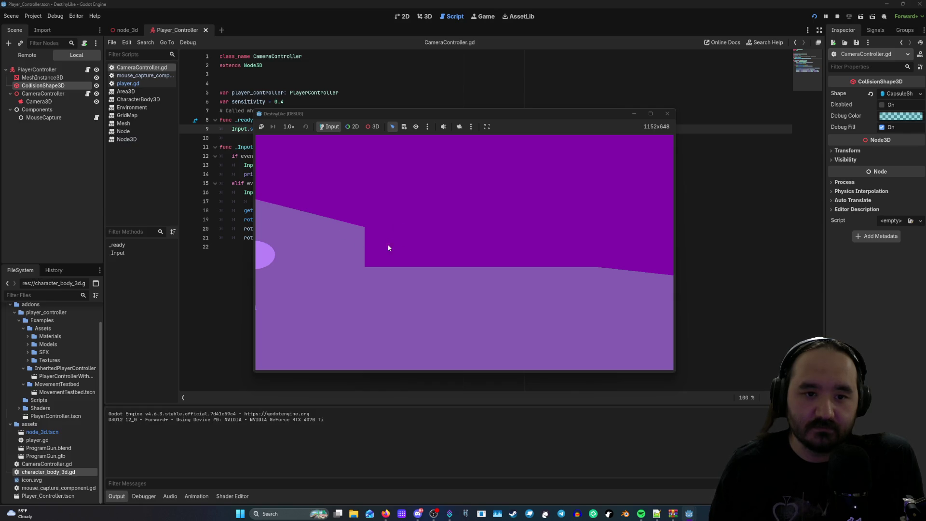
pyautogui.click(667, 114)
# - Add print_debug("Visible") on a new line 10 in _ready, correcting a typo in the word
pyautogui.press('Return')
pyautogui.write('prin')
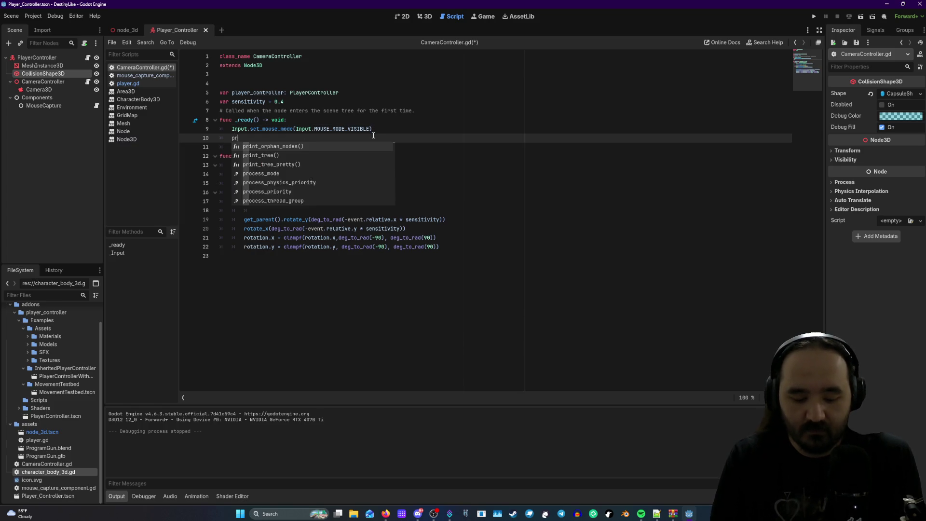
pyautogui.write('t')
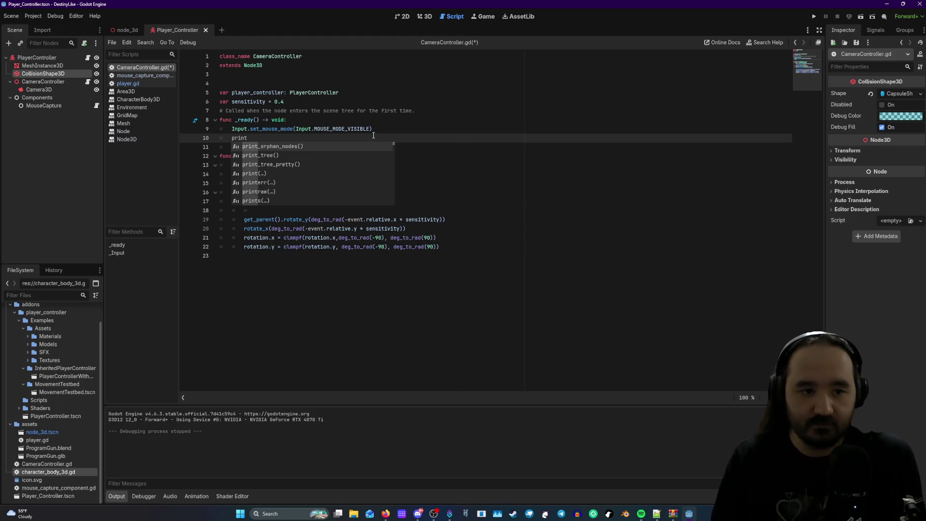
pyautogui.write('_de')
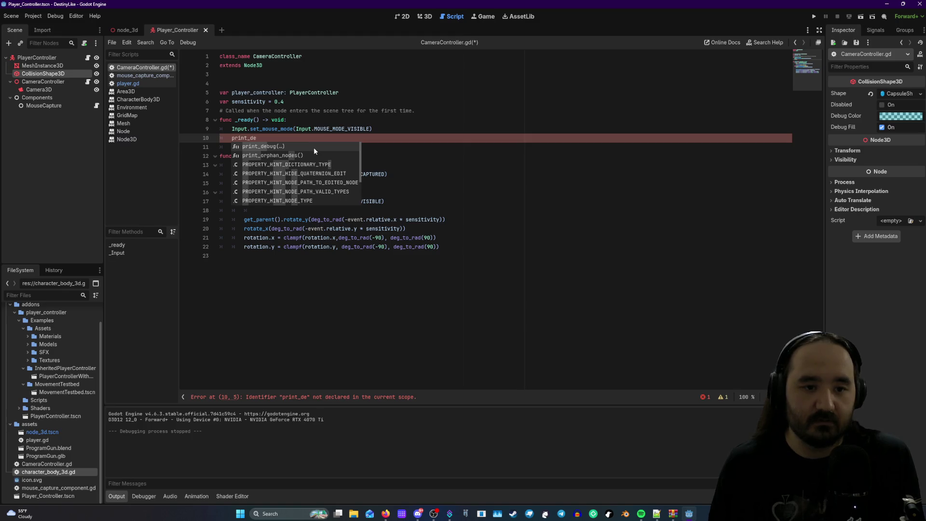
pyautogui.doubleClick(296, 147)
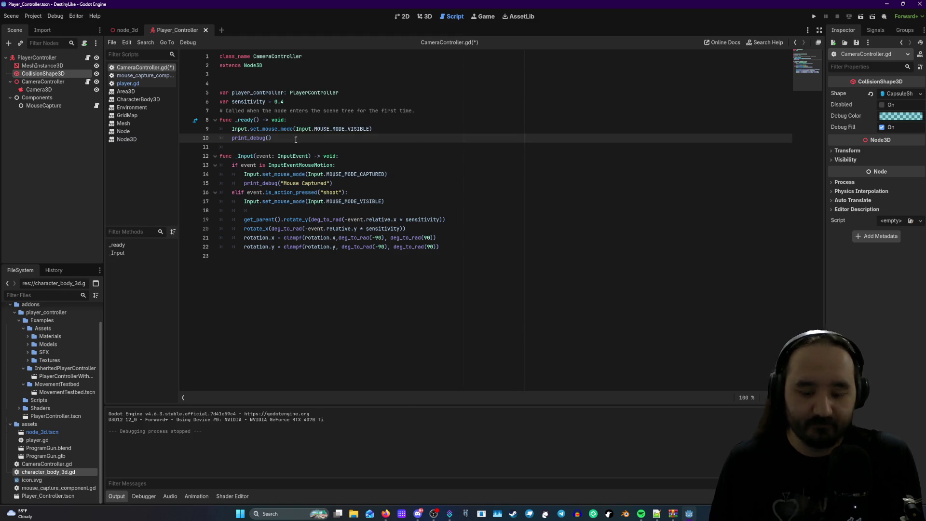
pyautogui.press('Escape')
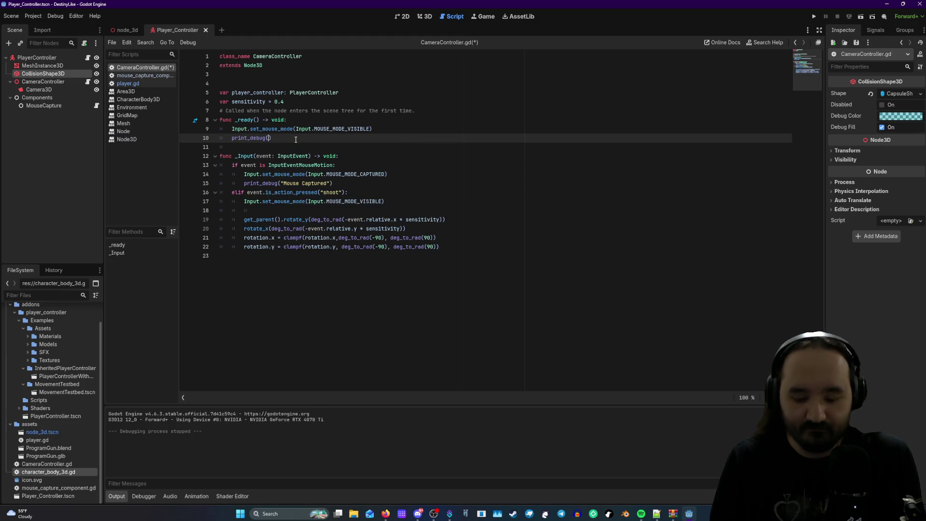
pyautogui.write('Visib')
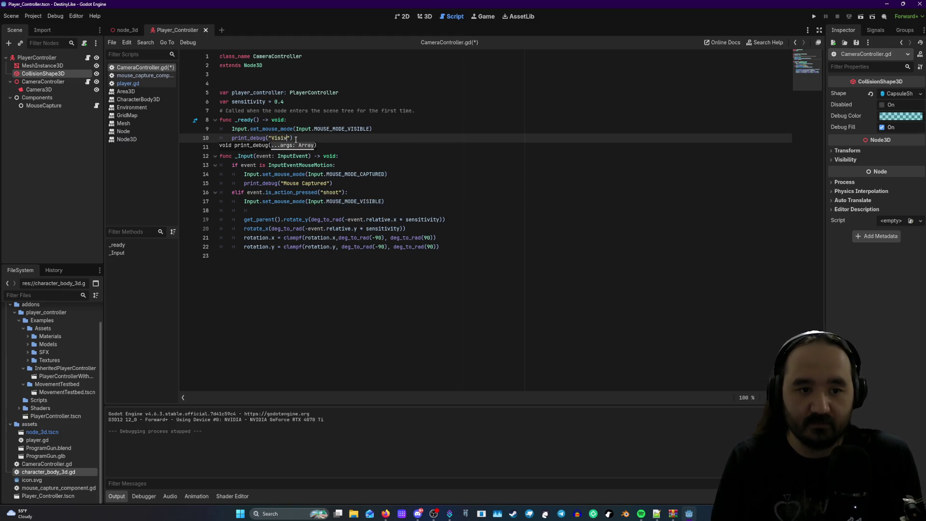
pyautogui.write('le')
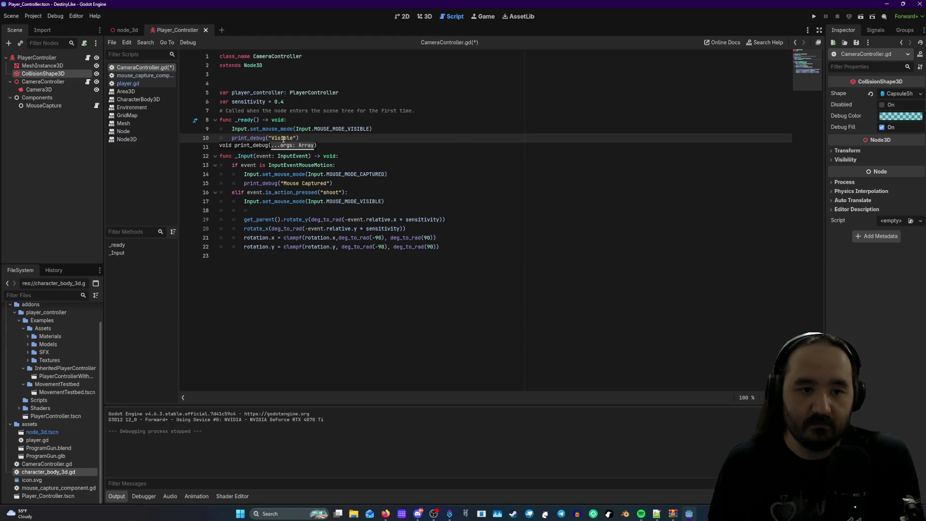
pyautogui.click(283, 139)
pyautogui.press('BackSpace')
pyautogui.write('a')
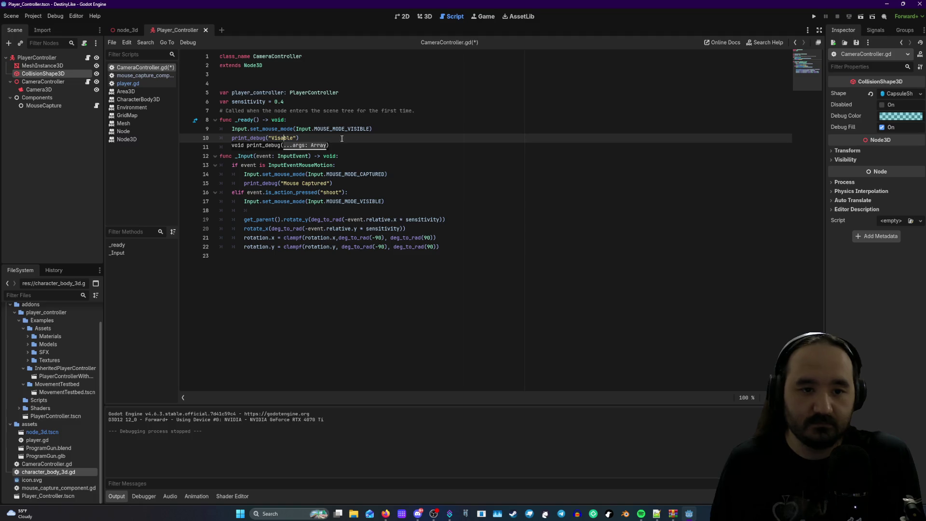
pyautogui.press('BackSpace')
pyautogui.write('i')
pyautogui.click(340, 139)
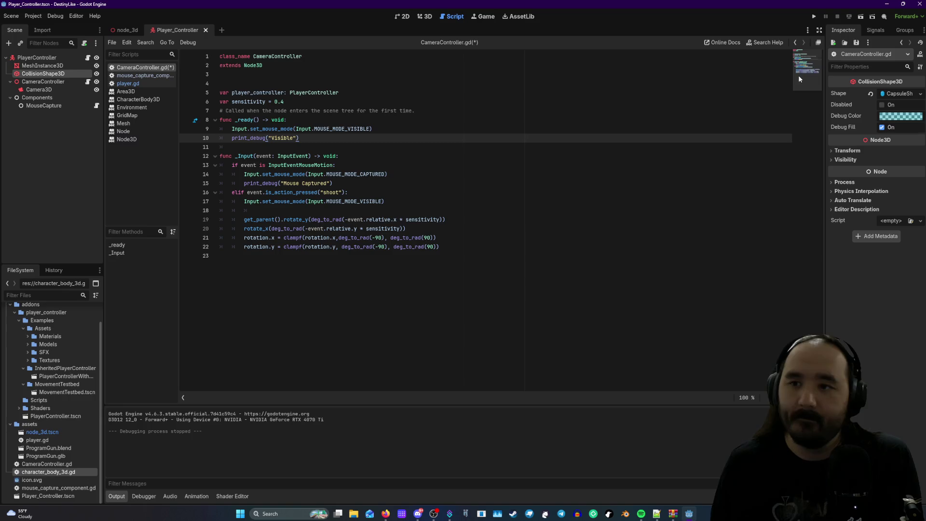
# - Test-run the game, change the print_debug message to "Hello world", and run it again
pyautogui.click(813, 16)
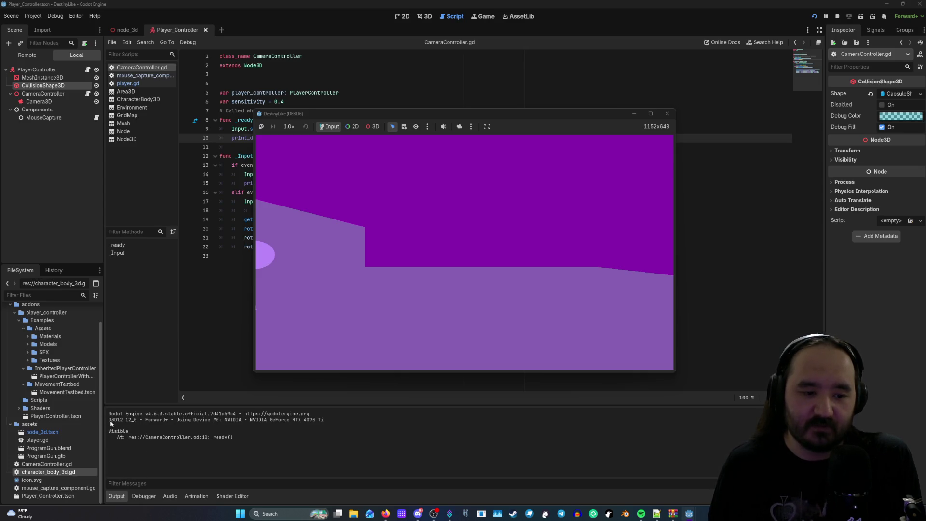
pyautogui.click(666, 113)
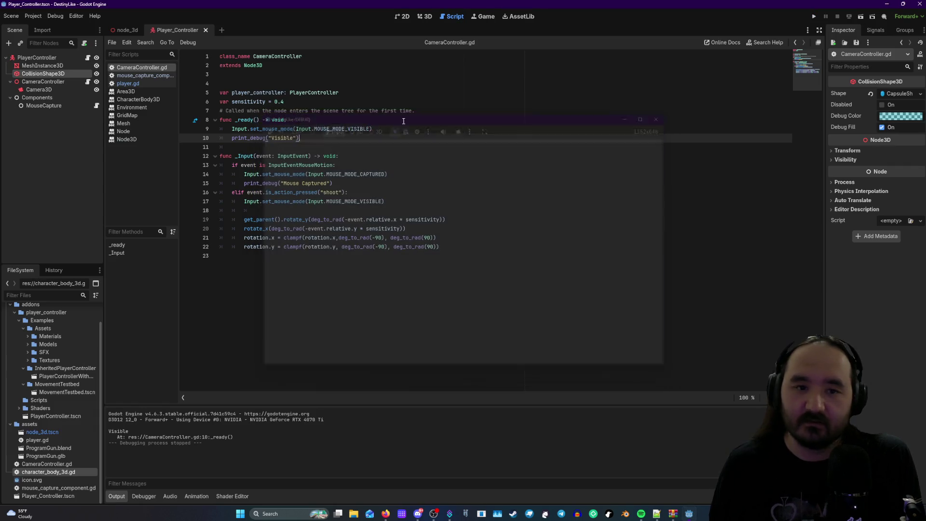
pyautogui.doubleClick(292, 138)
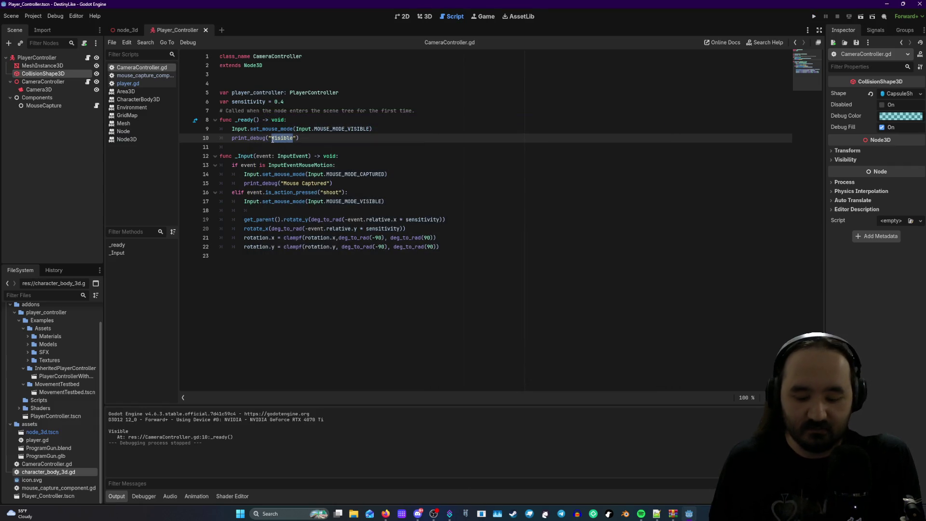
pyautogui.press('BackSpace')
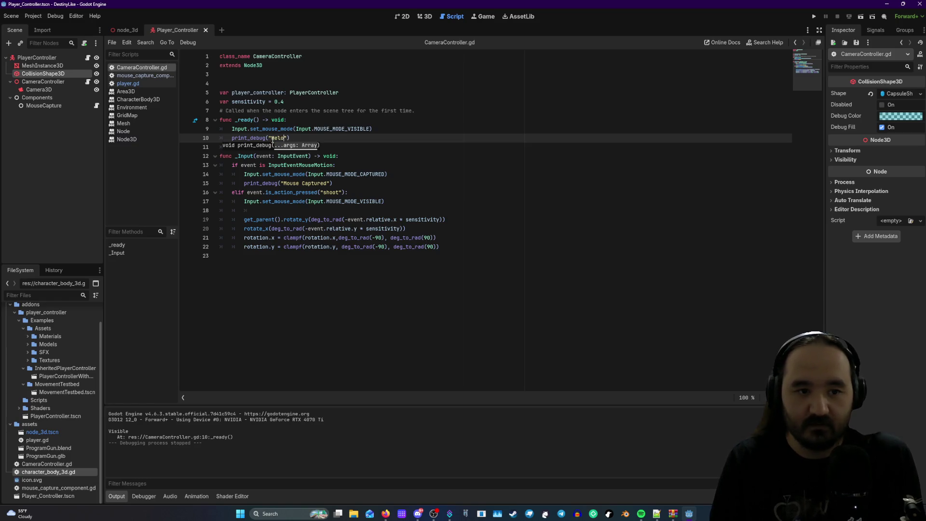
pyautogui.write('llo wolr')
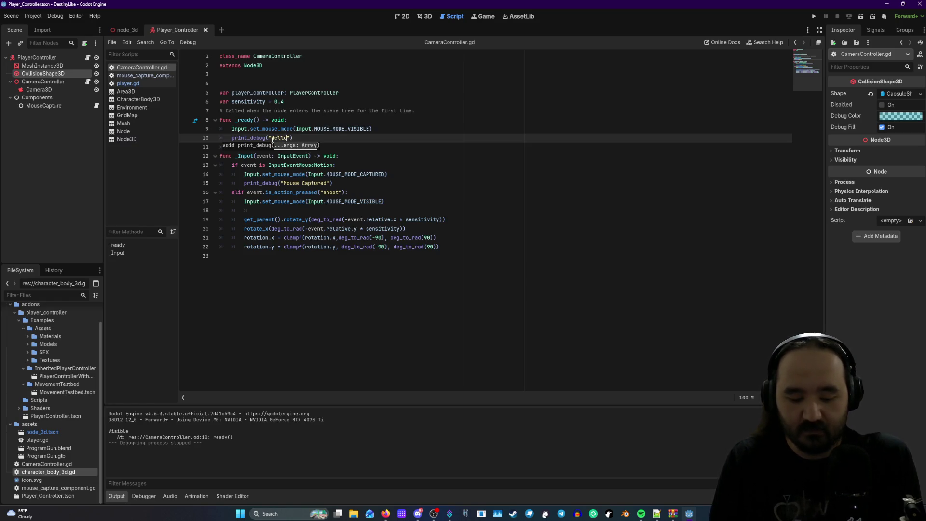
pyautogui.press('BackSpace')
pyautogui.press('BackSpace')
pyautogui.write('r')
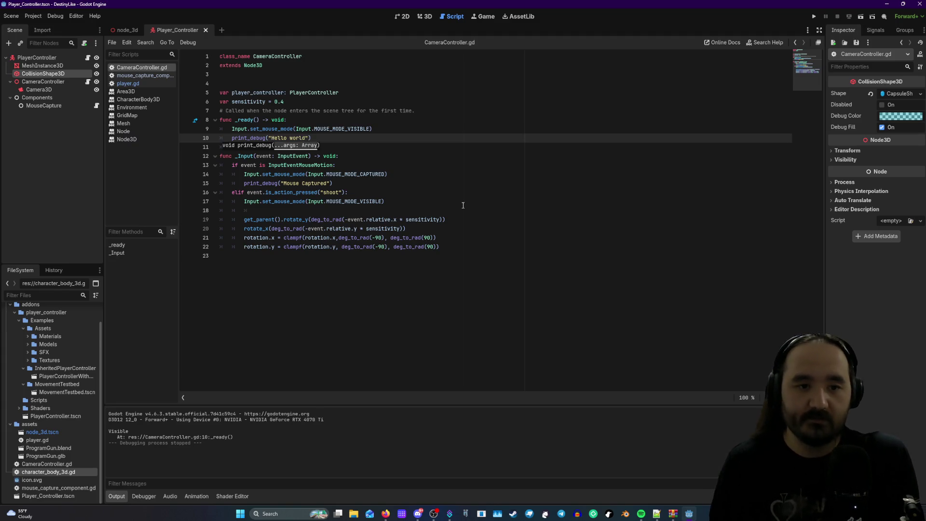
pyautogui.write('ld')
pyautogui.click(488, 130)
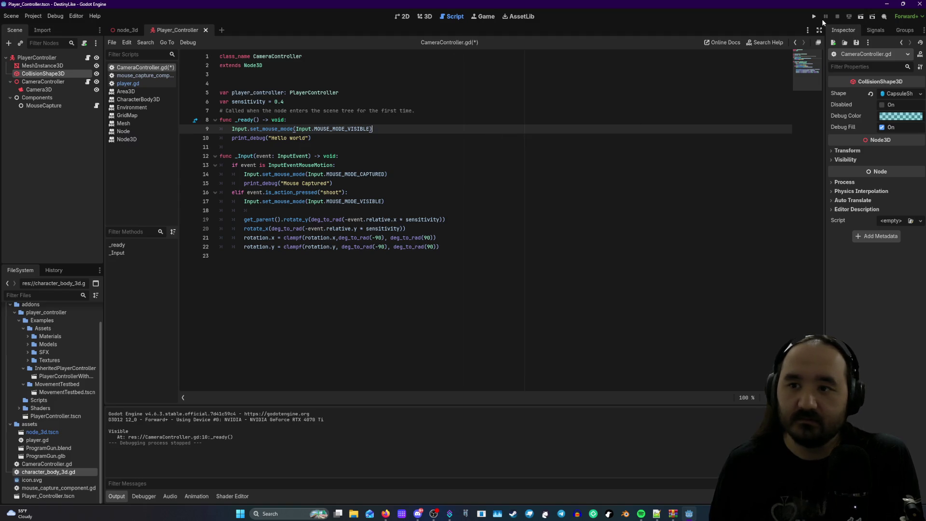
pyautogui.click(814, 17)
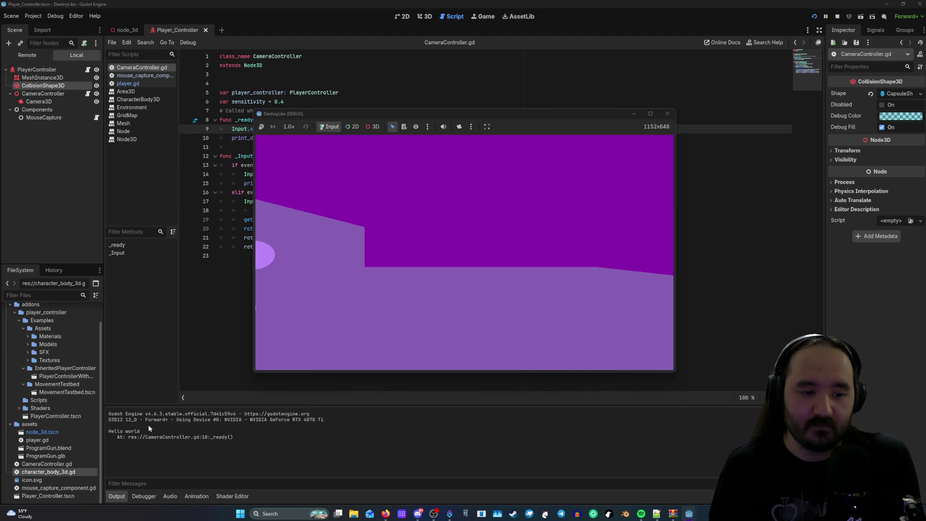
pyautogui.click(667, 113)
# - Copy the MOUSE_MODE_CAPTURED call from line 14 into _ready after line 9, then launch the game
pyautogui.click(307, 138)
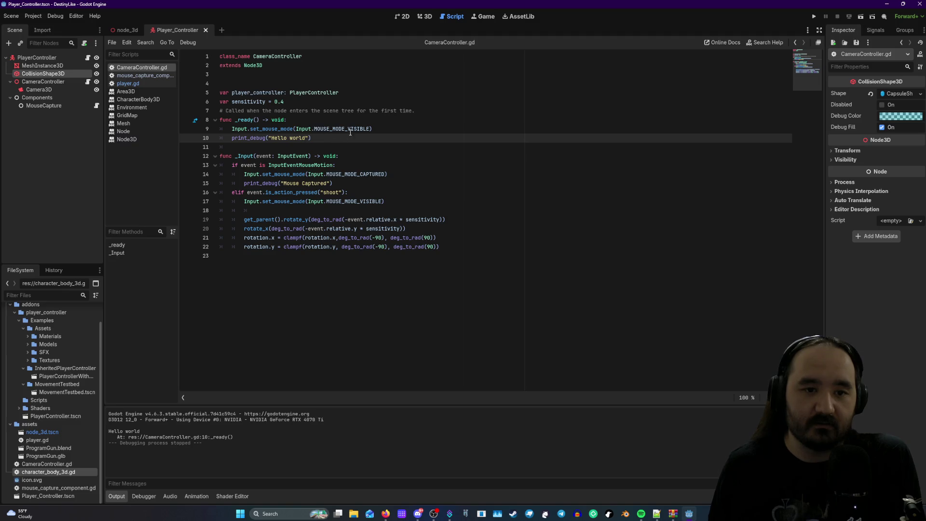
pyautogui.moveTo(388, 175); pyautogui.dragTo(243, 176)
pyautogui.hotkey('ctrl', 'c')
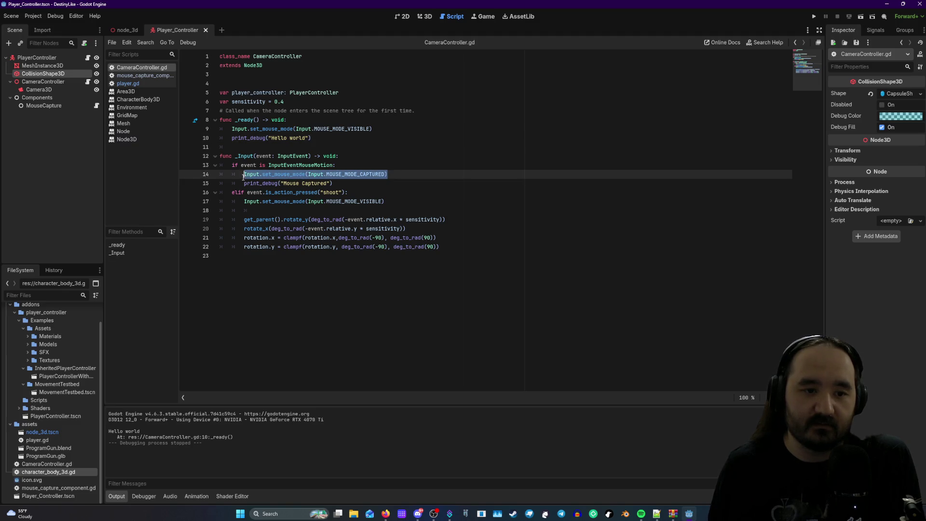
pyautogui.click(378, 129)
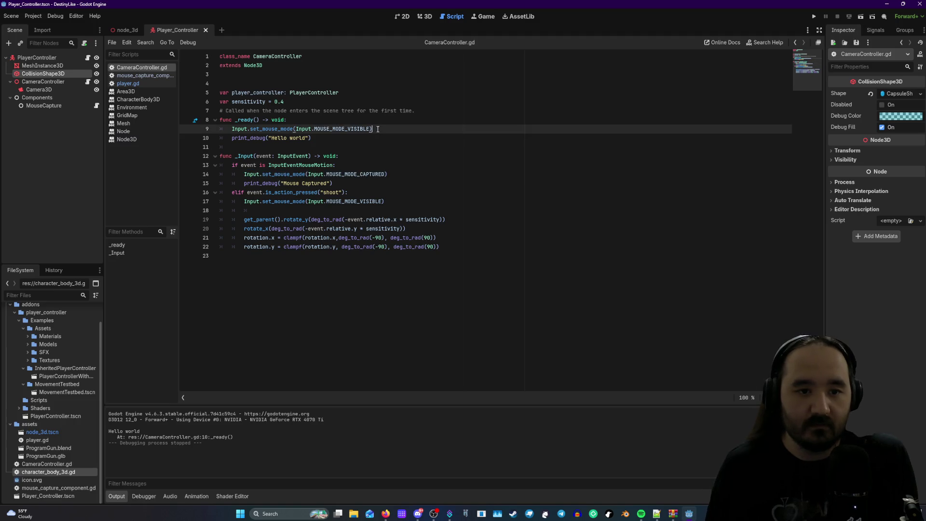
pyautogui.press('Return')
pyautogui.hotkey('ctrl', 'v')
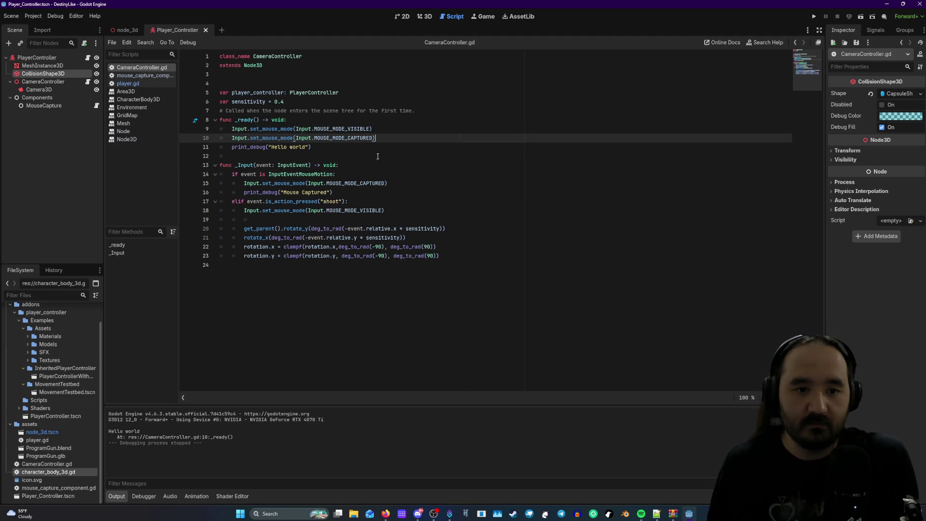
pyautogui.click(355, 148)
pyautogui.click(398, 131)
pyautogui.click(814, 16)
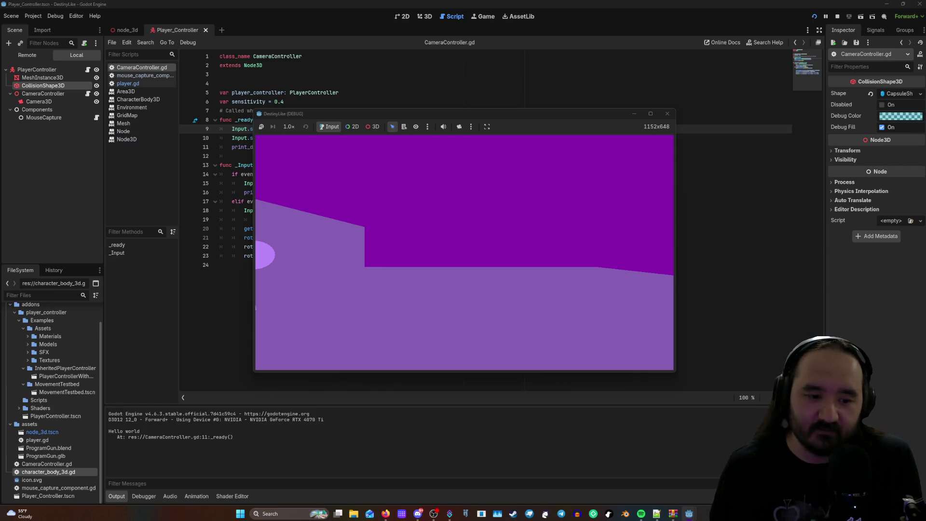
# - Stop the game, move the MOUSE_MODE_VISIBLE call below the CAPTURED line, and rerun with F5
pyautogui.press('F8')
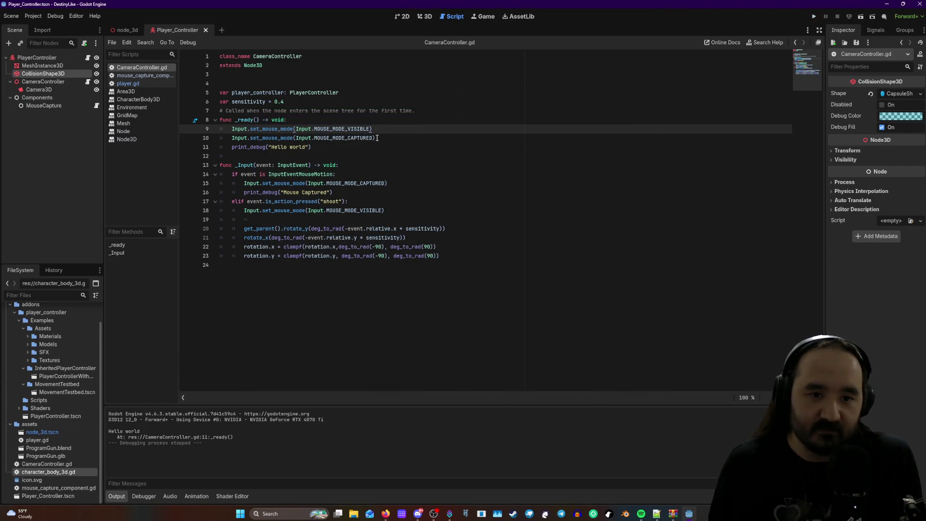
pyautogui.moveTo(374, 129); pyautogui.dragTo(232, 130)
pyautogui.hotkey('ctrl', 'c')
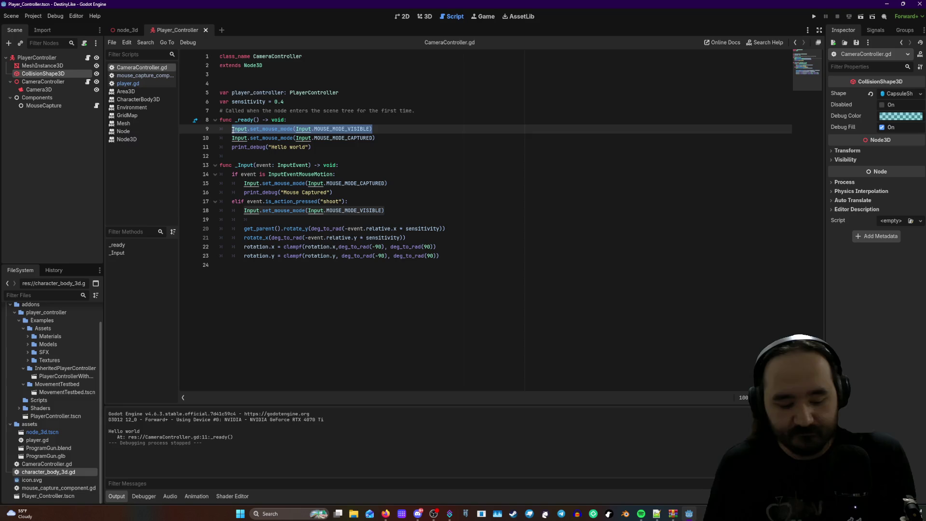
pyautogui.rightClick(269, 130)
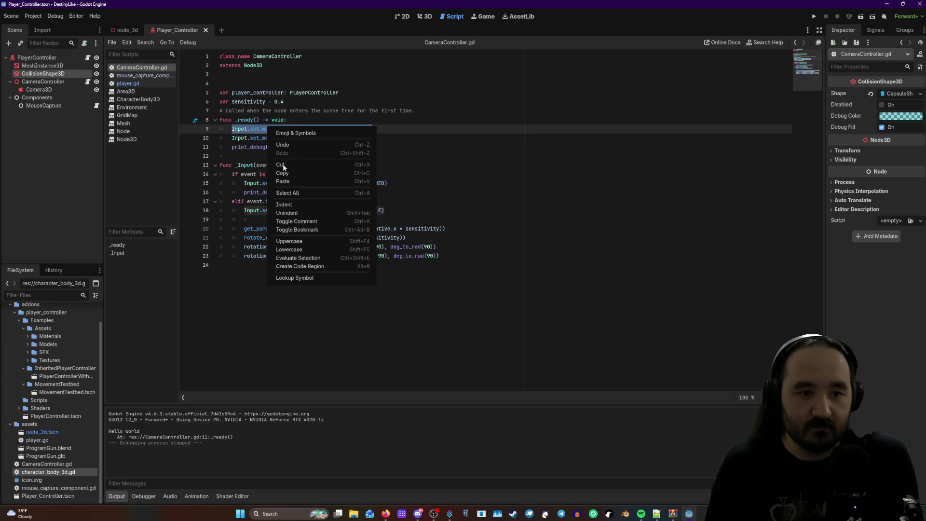
pyautogui.click(344, 138)
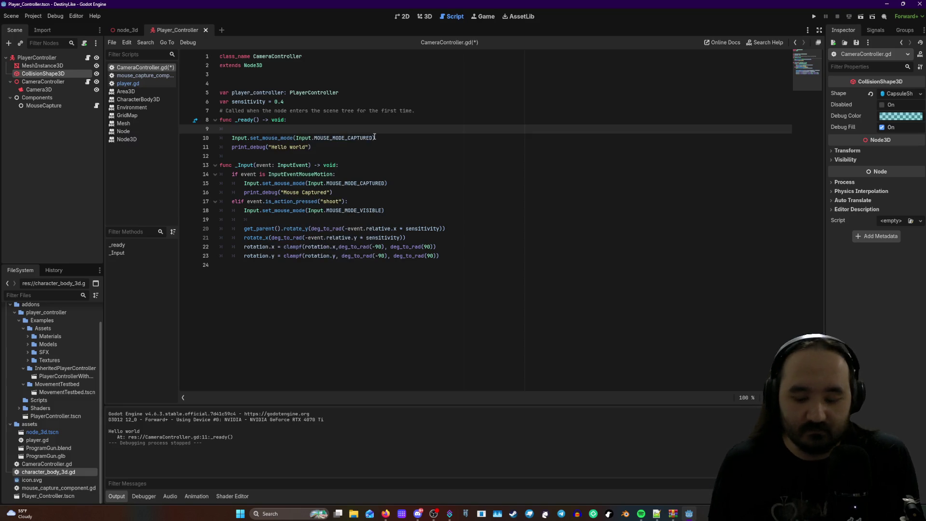
pyautogui.press('Delete')
pyautogui.press('Delete')
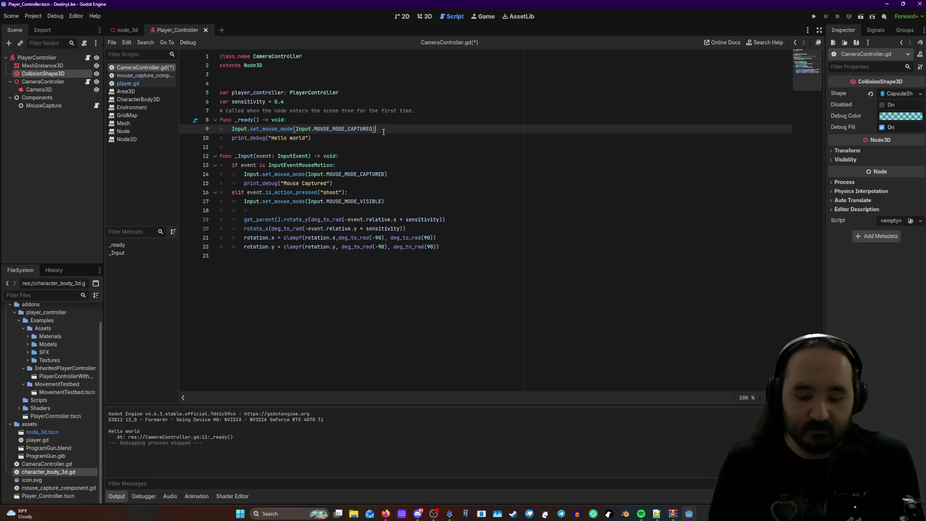
pyautogui.press('Return')
pyautogui.hotkey('ctrl', 'v')
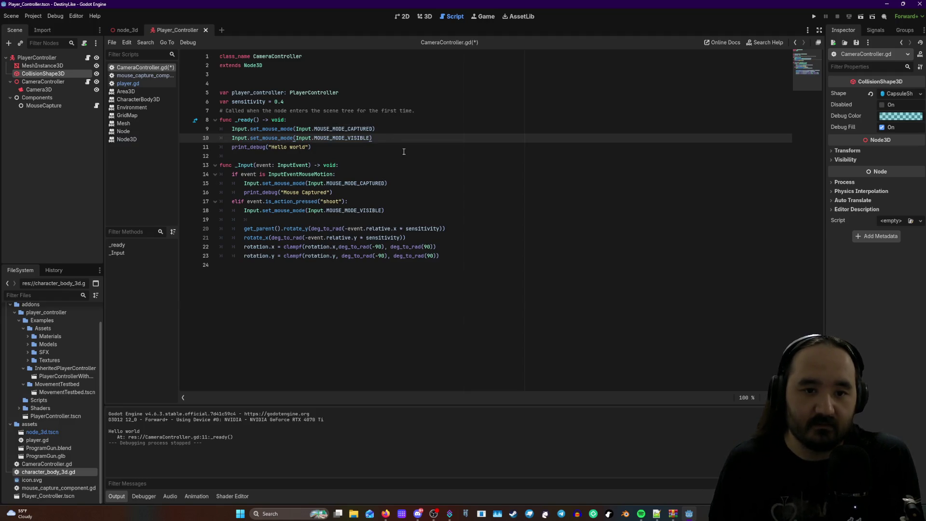
pyautogui.click(378, 149)
pyautogui.press('F5')
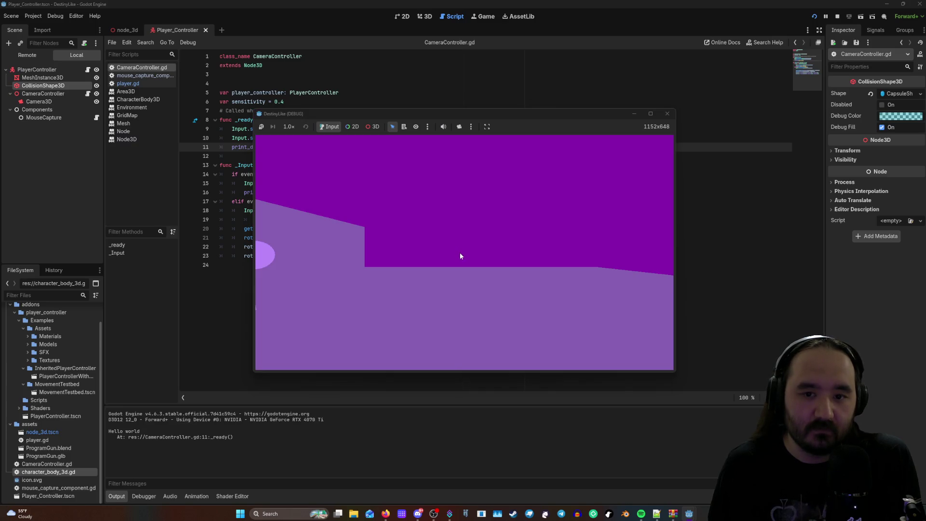
# - Strafe left and right with A and D to inspect the camera and gun, then close the game window
pyautogui.press('a')
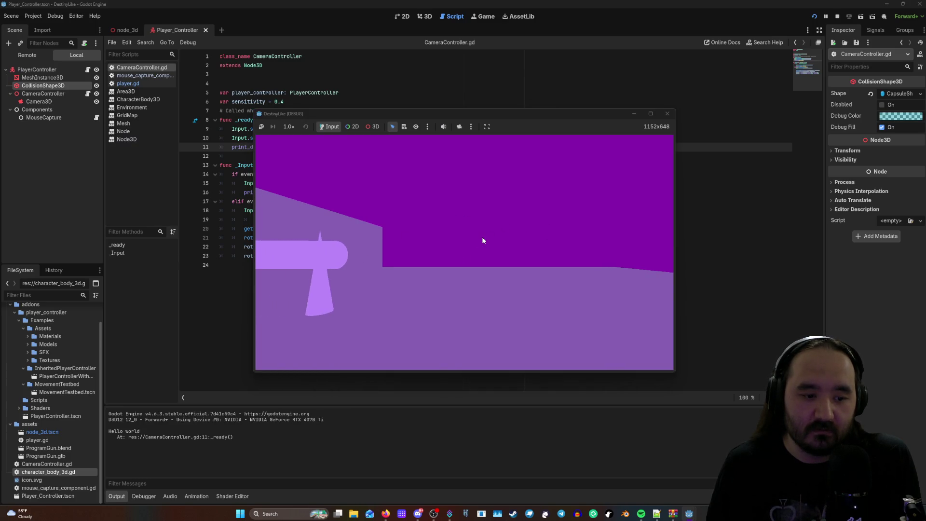
pyautogui.press('d')
pyautogui.press('a')
pyautogui.press('d')
pyautogui.press('a')
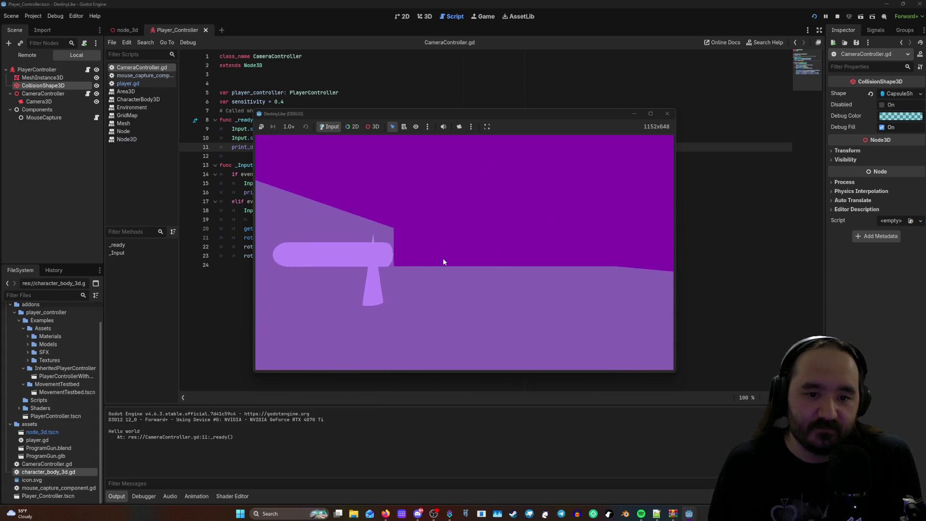
pyautogui.press('d')
pyautogui.press('a')
pyautogui.press('a')
pyautogui.press('d')
pyautogui.press('d')
pyautogui.press('a')
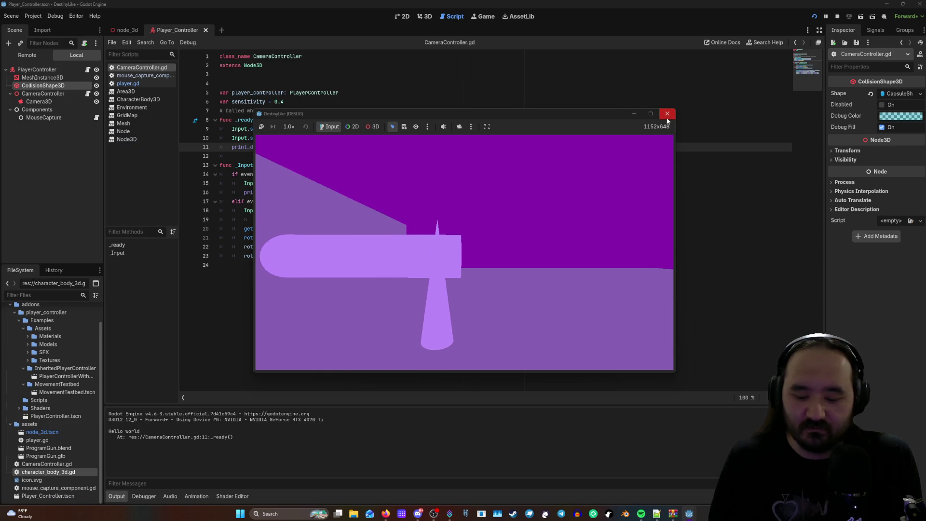
pyautogui.click(667, 116)
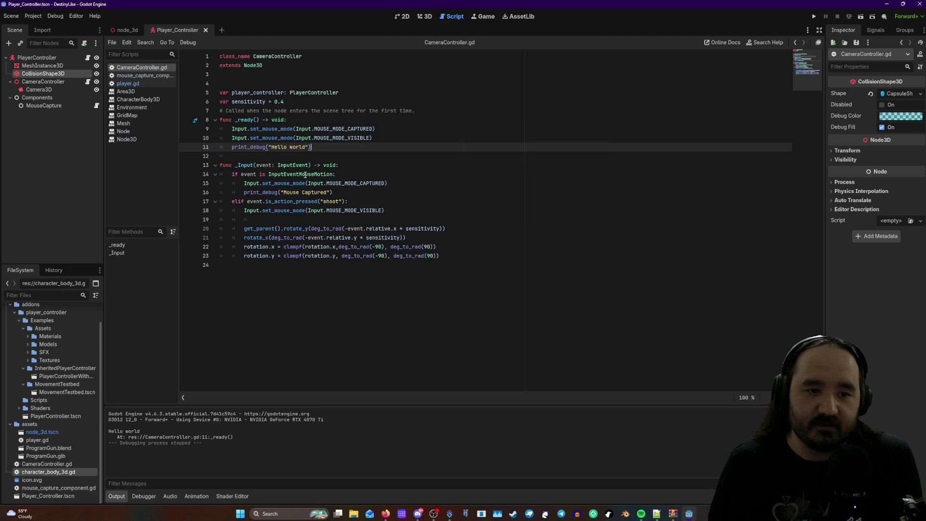
# - Read the InputEventMouseMotion documentation tooltip, then open the Project menu
pyautogui.moveTo(305, 175)
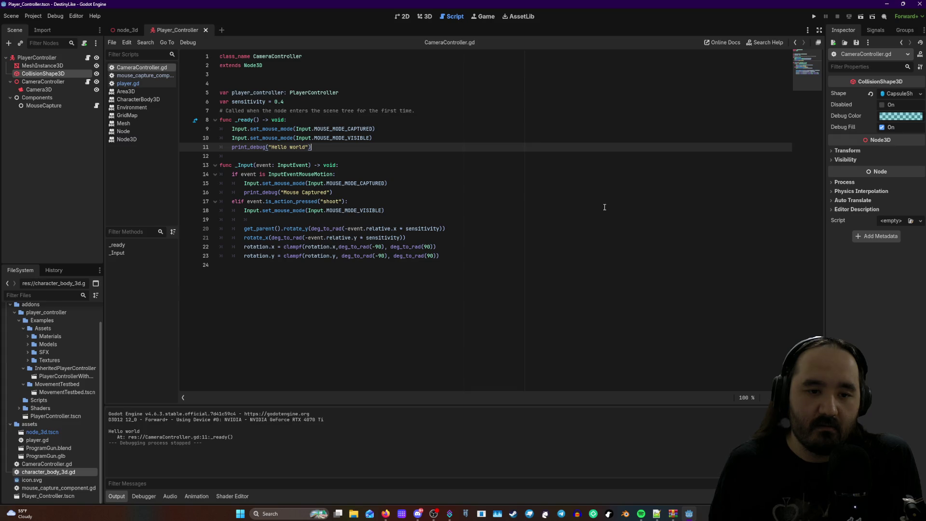
pyautogui.click(12, 16)
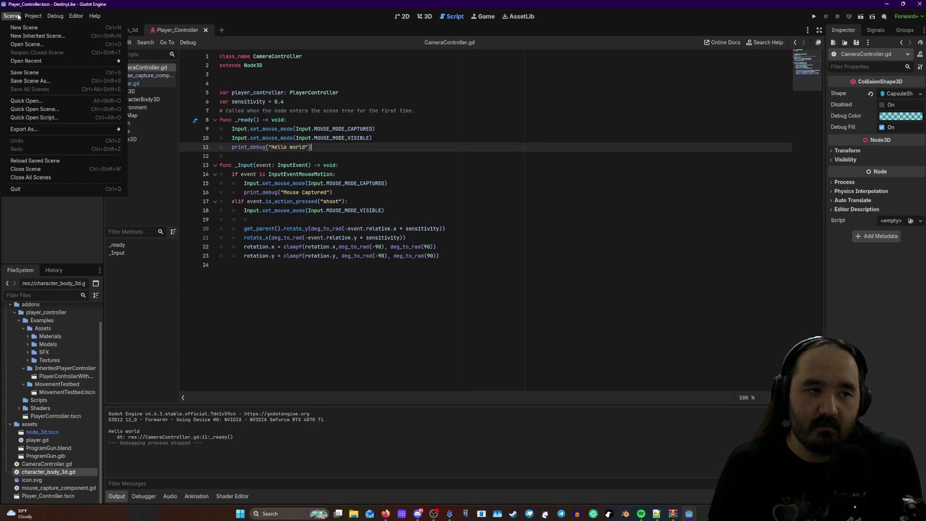
# - Open Project Settings' Input Map and try filtering actions by "in", "mou" and "inpu"
pyautogui.click(39, 28)
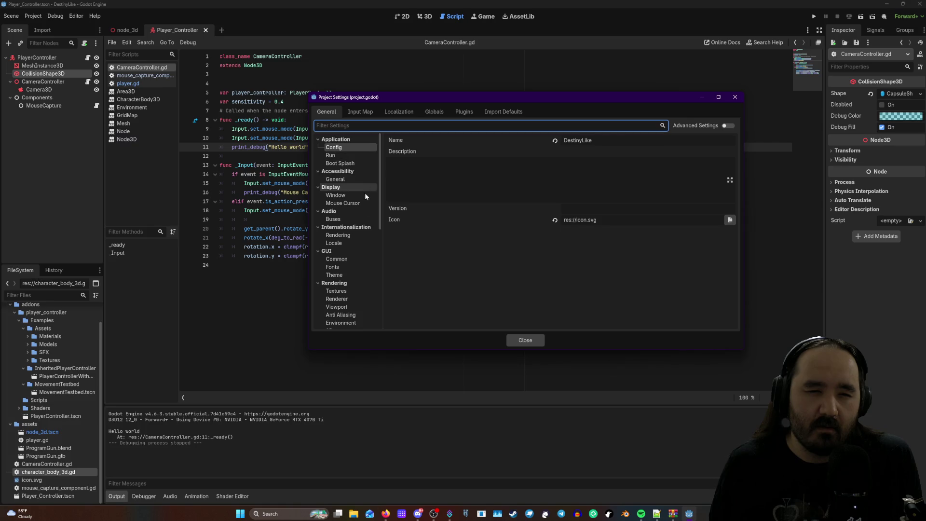
pyautogui.click(350, 116)
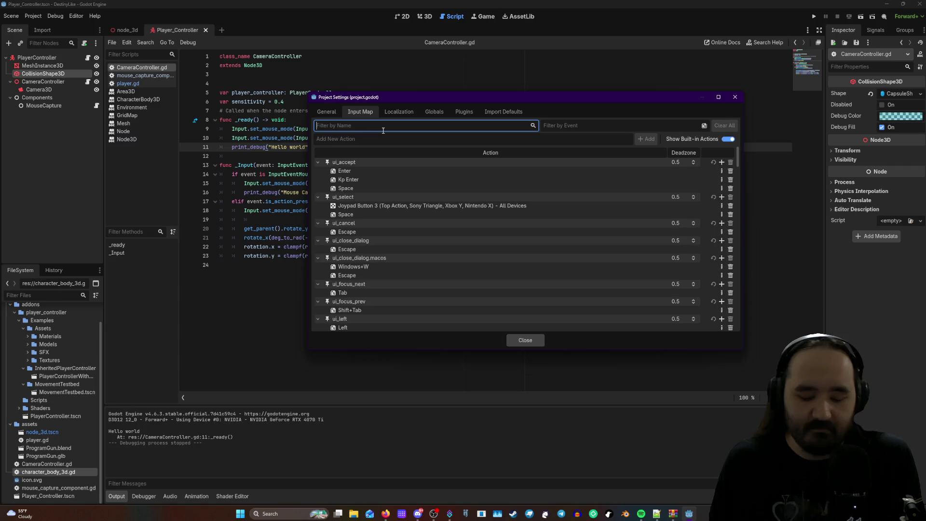
pyautogui.write('in')
pyautogui.press('BackSpace')
pyautogui.press('BackSpace')
pyautogui.write('mou')
pyautogui.press('BackSpace')
pyautogui.press('BackSpace')
pyautogui.press('BackSpace')
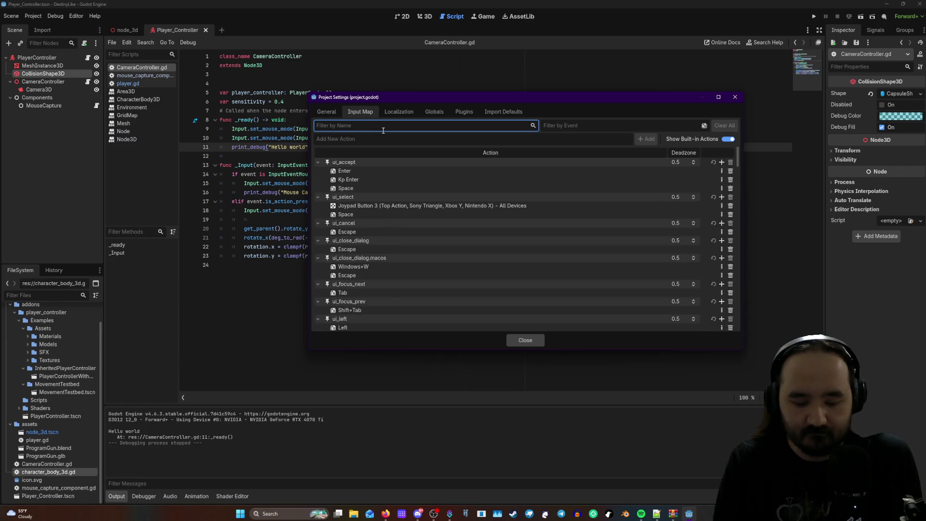
pyautogui.write('inpu')
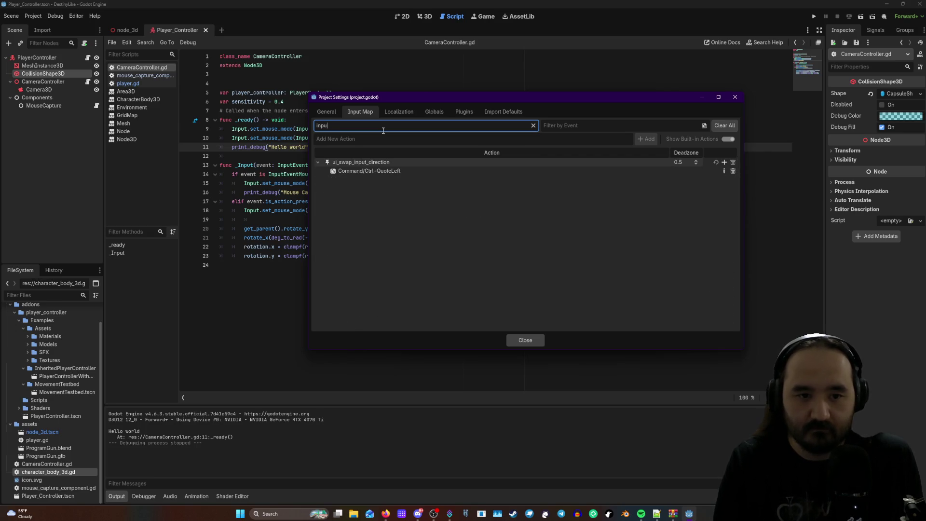
pyautogui.press('BackSpace')
pyautogui.press('BackSpace')
pyautogui.press('BackSpace')
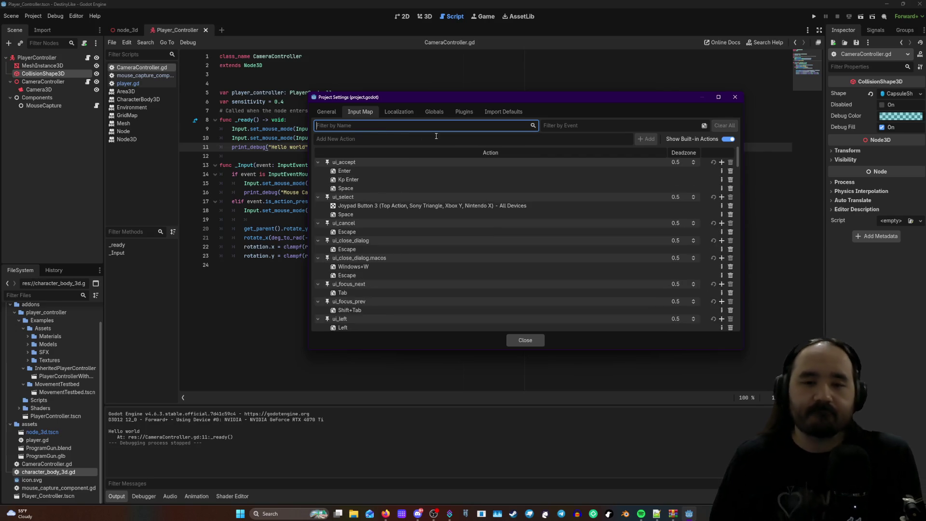
# - Scroll through the built-in ui_ input actions, then close Project Settings
pyautogui.scroll(-3, 470, 227)
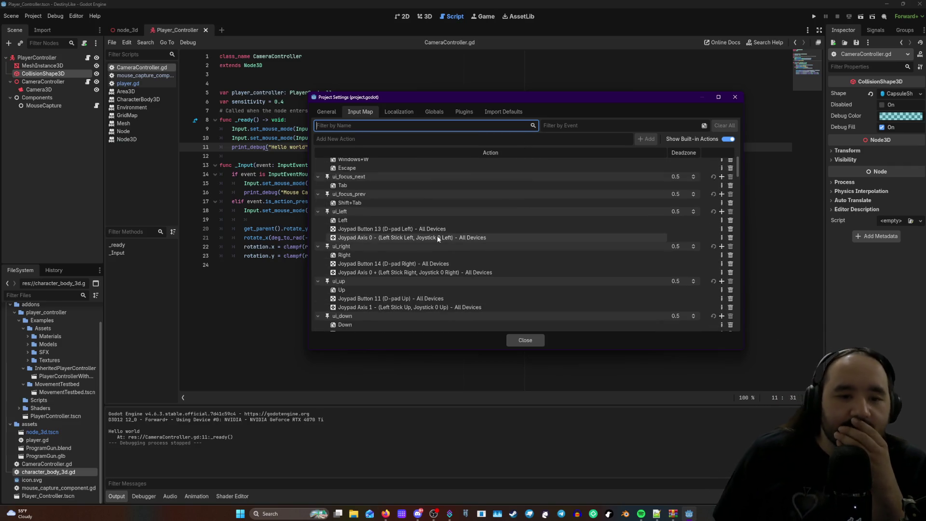
pyautogui.scroll(-2, 438, 229)
pyautogui.scroll(-8, 438, 227)
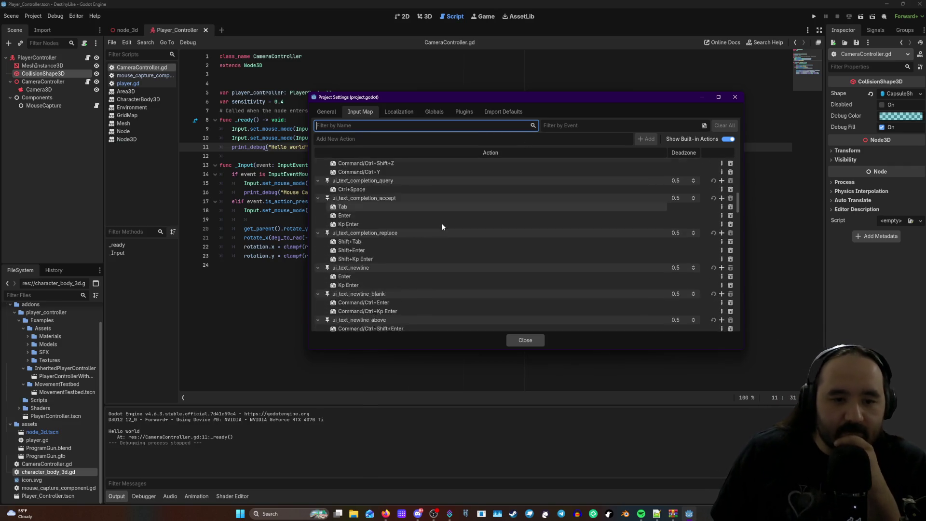
pyautogui.scroll(-10, 441, 224)
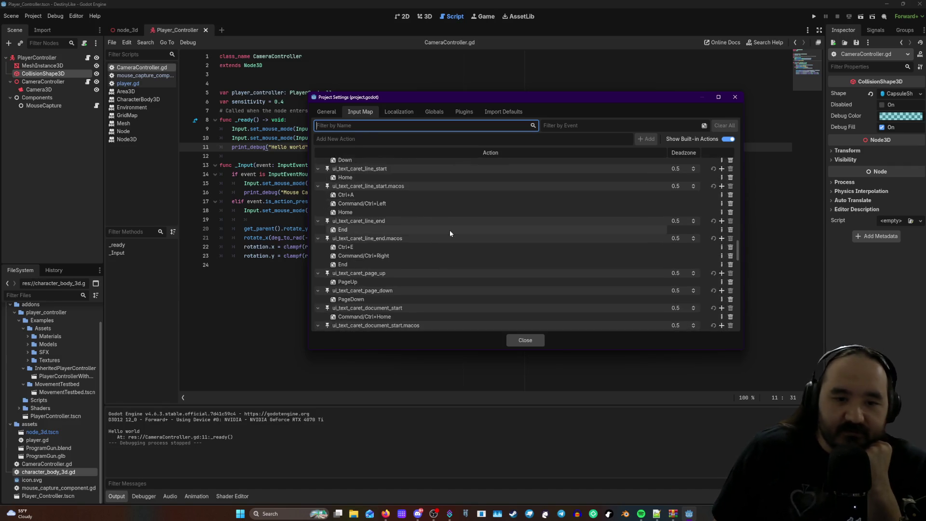
pyautogui.scroll(-15, 450, 231)
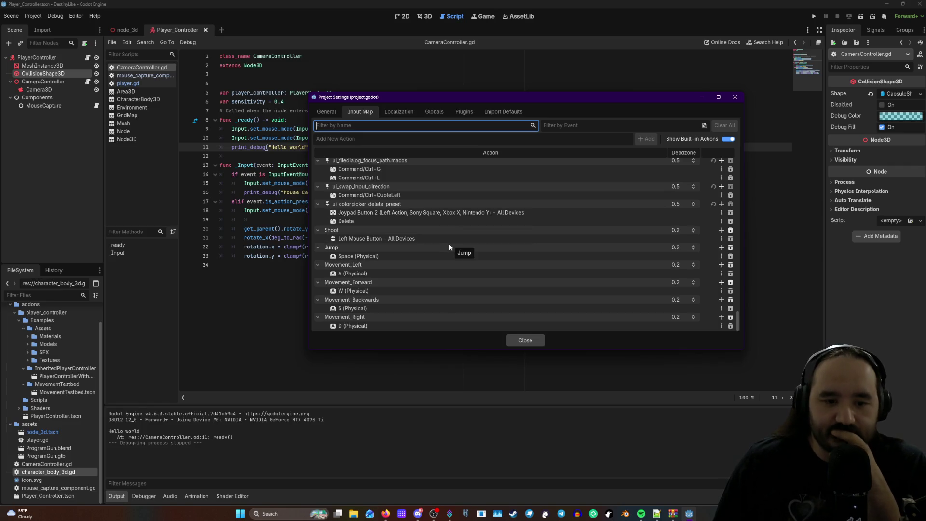
pyautogui.scroll(8, 470, 245)
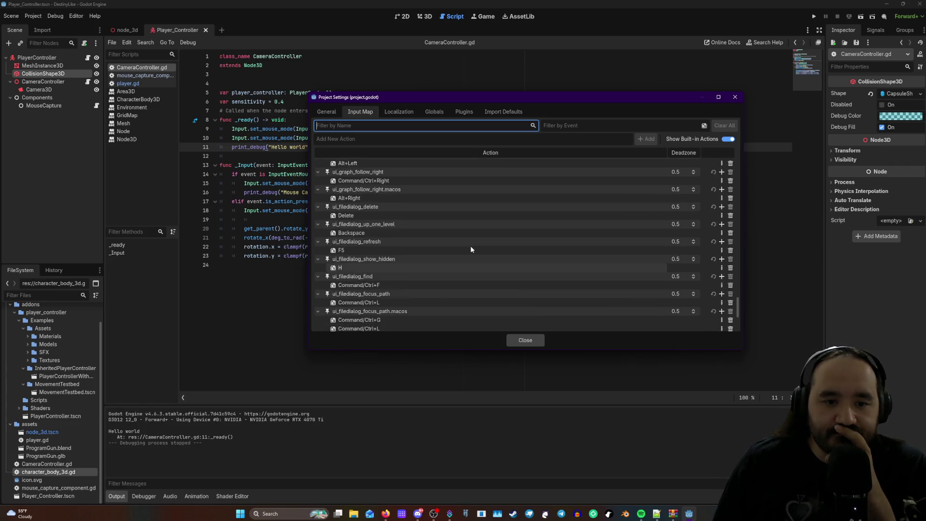
pyautogui.scroll(5, 468, 250)
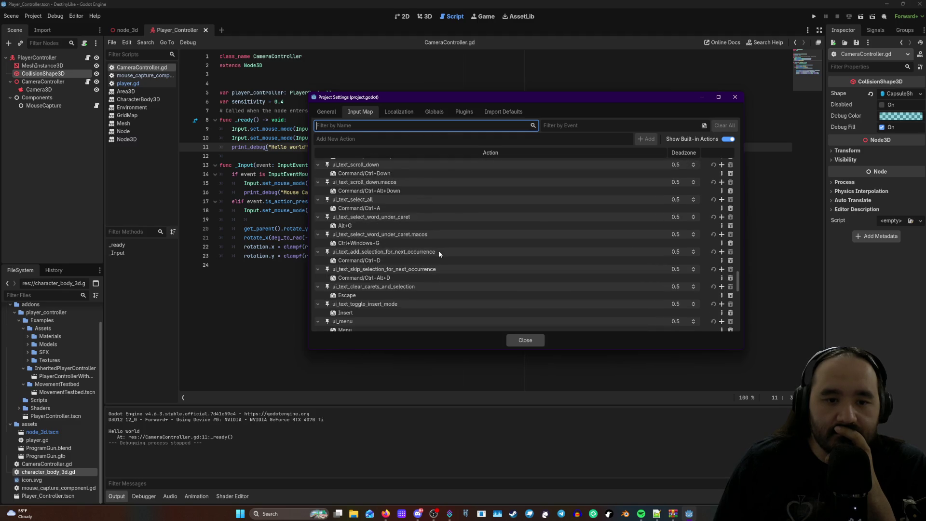
pyautogui.scroll(6, 405, 229)
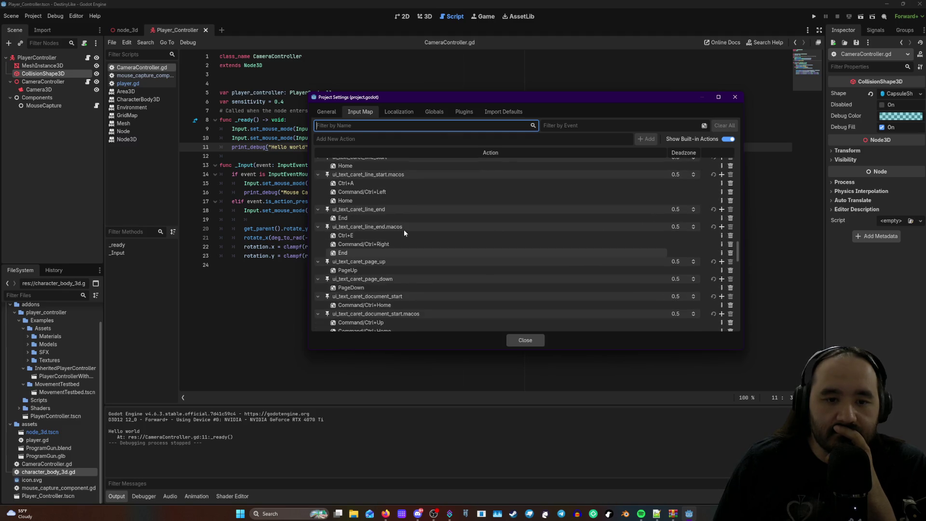
pyautogui.scroll(8, 388, 240)
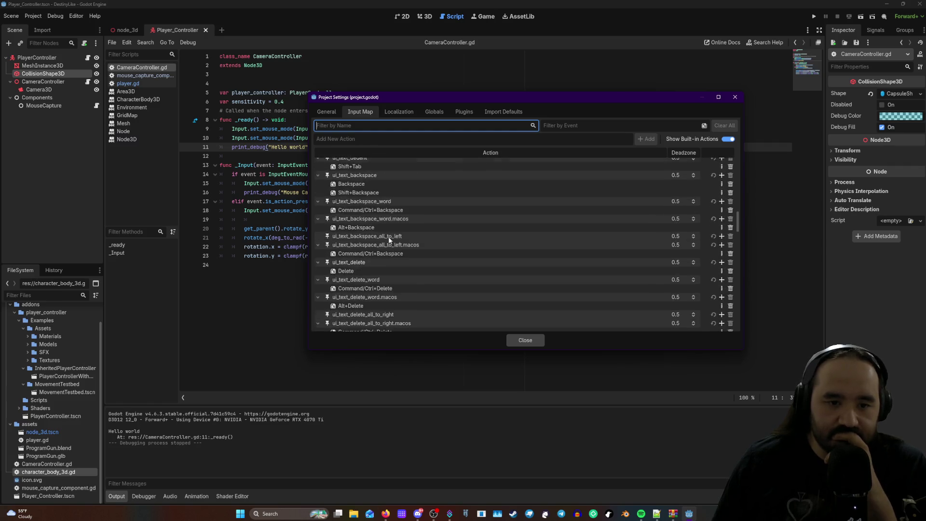
pyautogui.scroll(10, 389, 239)
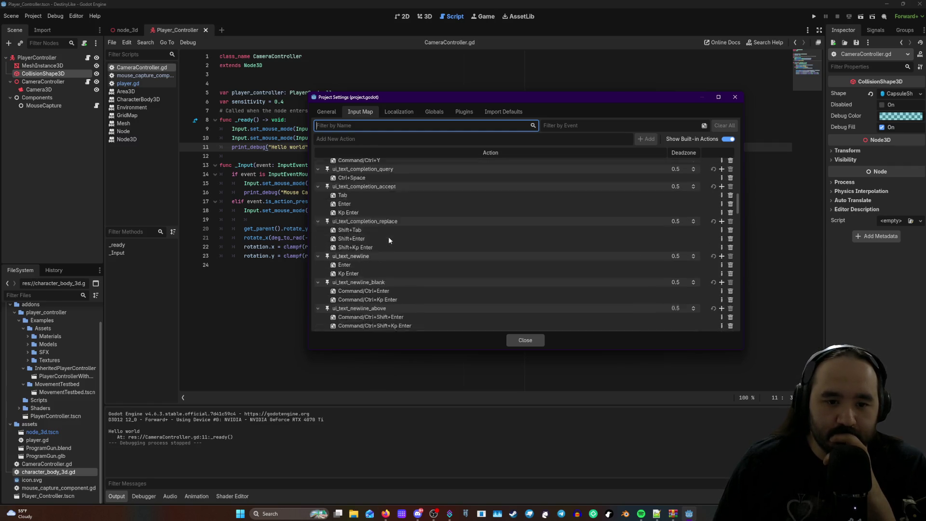
pyautogui.scroll(5, 389, 236)
pyautogui.scroll(3, 389, 237)
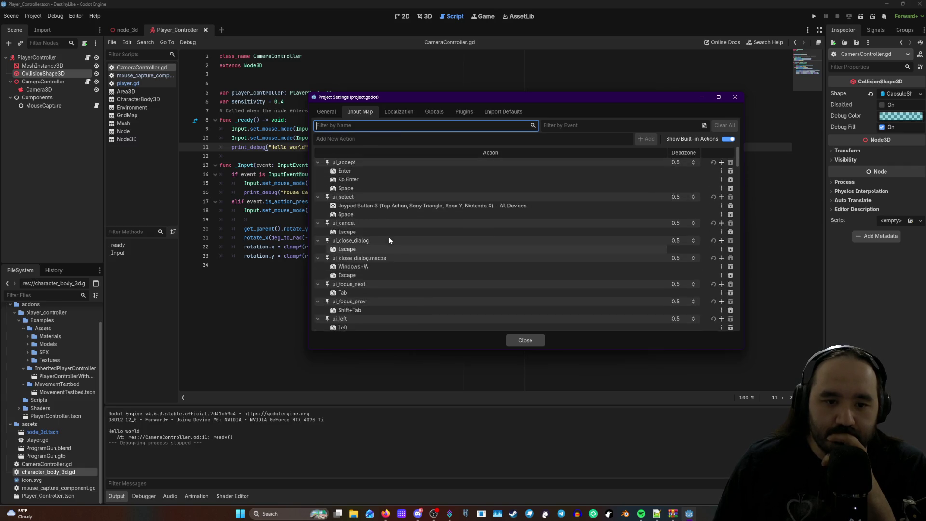
pyautogui.scroll(-3, 417, 271)
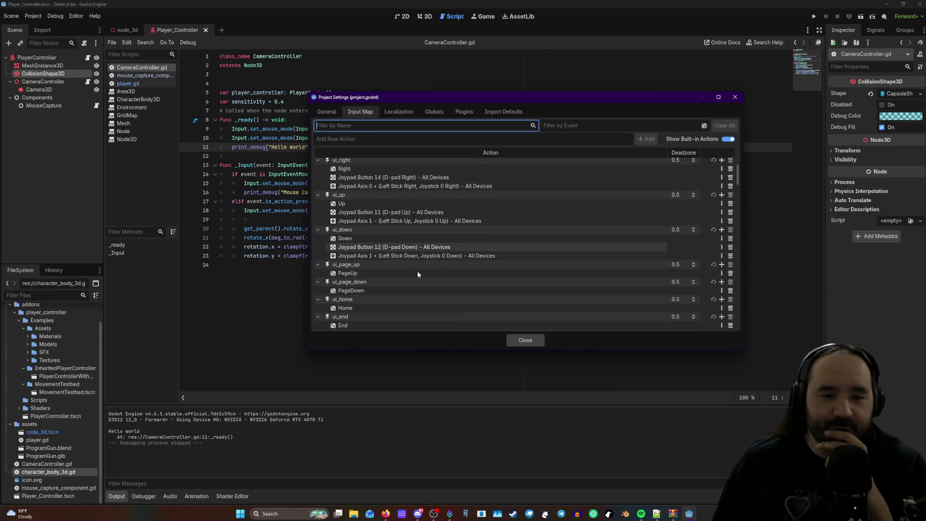
pyautogui.scroll(-5, 409, 281)
pyautogui.scroll(-5, 409, 281)
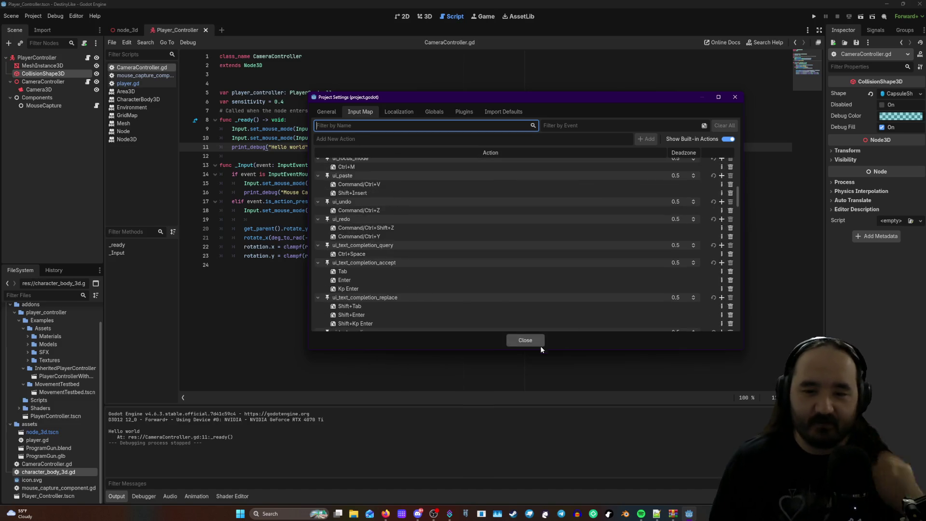
pyautogui.click(524, 342)
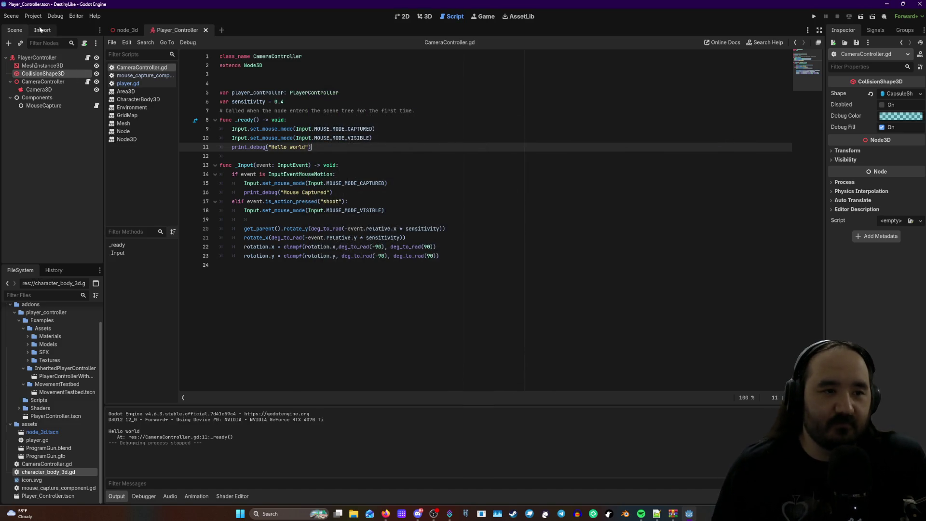
# - Test-run the game from the 3D view, stop it, and select the Camera3D node
pyautogui.click(425, 18)
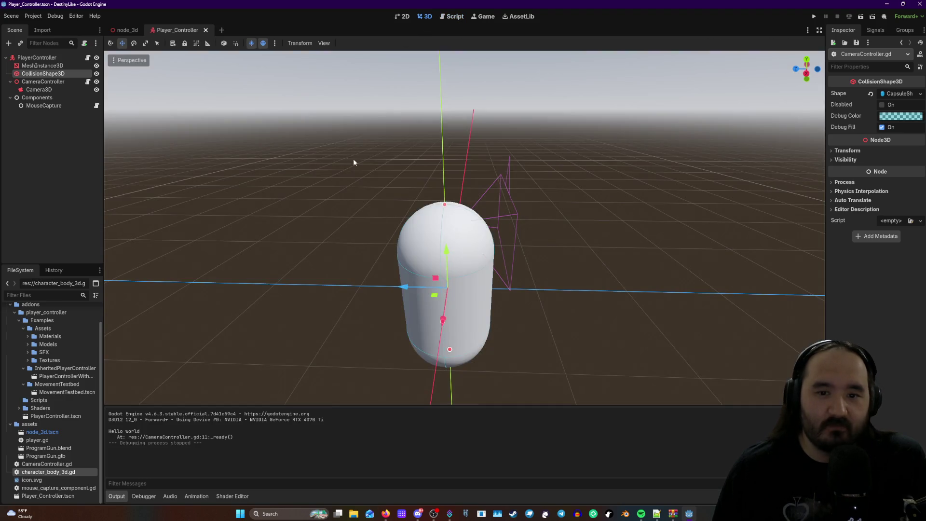
pyautogui.click(814, 17)
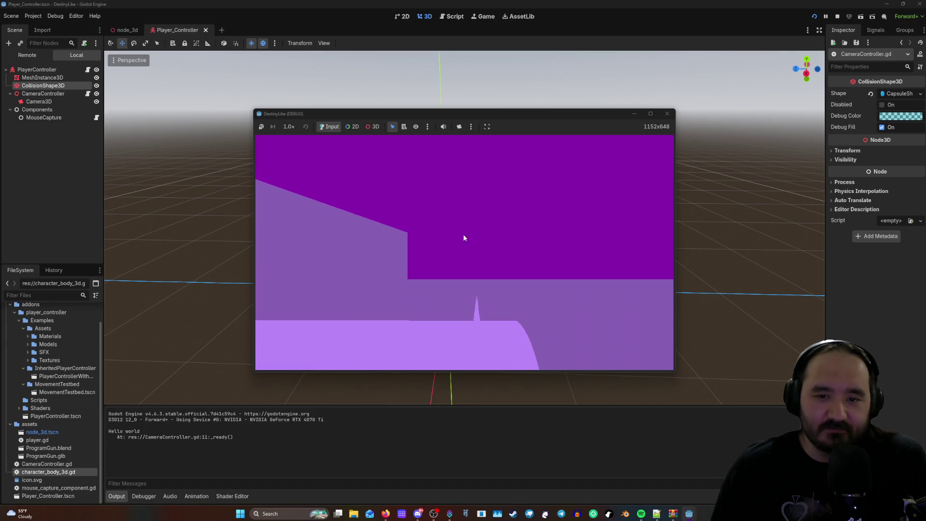
pyautogui.click(660, 117)
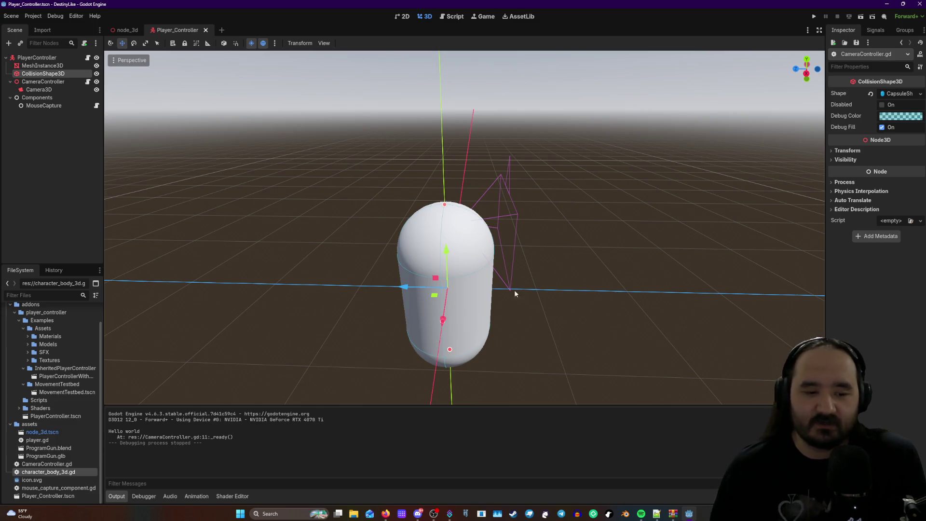
pyautogui.click(39, 90)
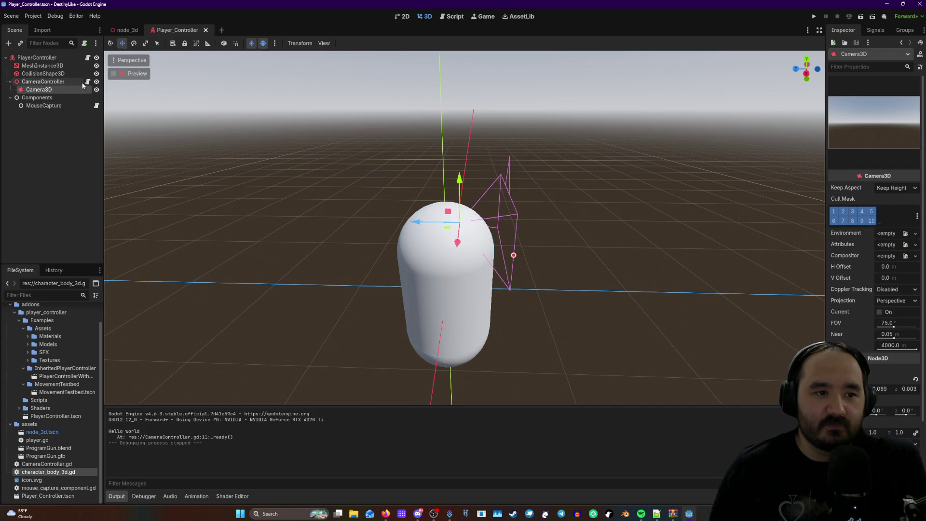
# - In CameraController.gd, delete the line that makes the mouse visible from _ready
pyautogui.click(88, 82)
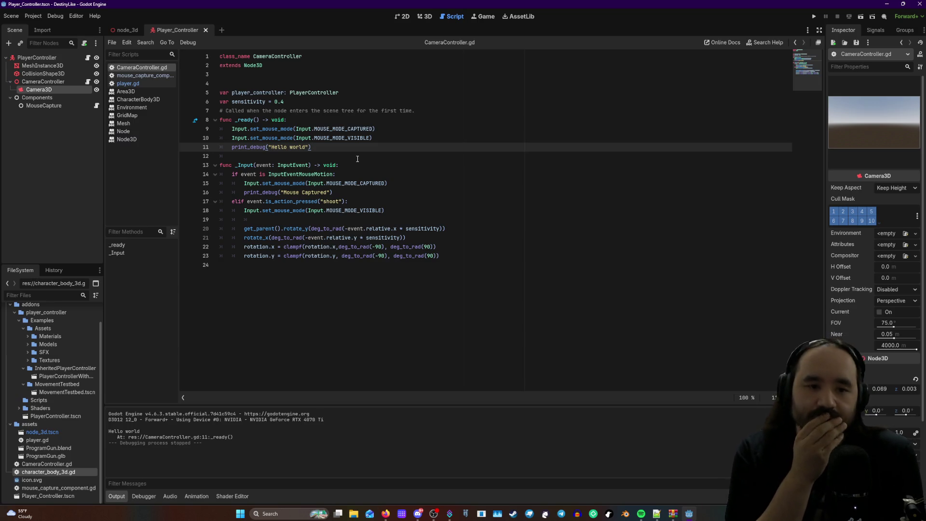
pyautogui.moveTo(372, 137); pyautogui.dragTo(233, 139)
pyautogui.press('BackSpace')
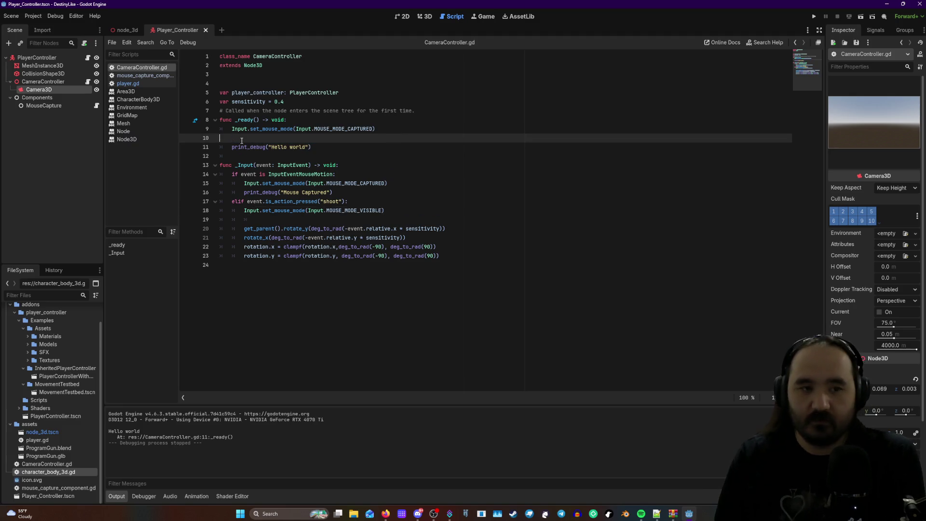
pyautogui.press('BackSpace')
pyautogui.press('BackSpace')
# - Add and then remove a spare empty line under the mouse-motion check in _input
pyautogui.press('Down')
pyautogui.press('Down')
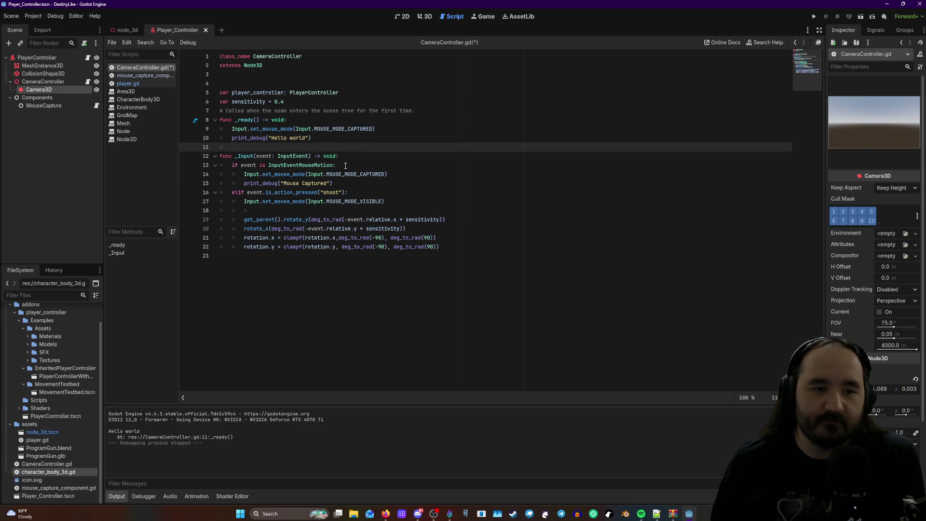
pyautogui.click(343, 166)
pyautogui.press('Return')
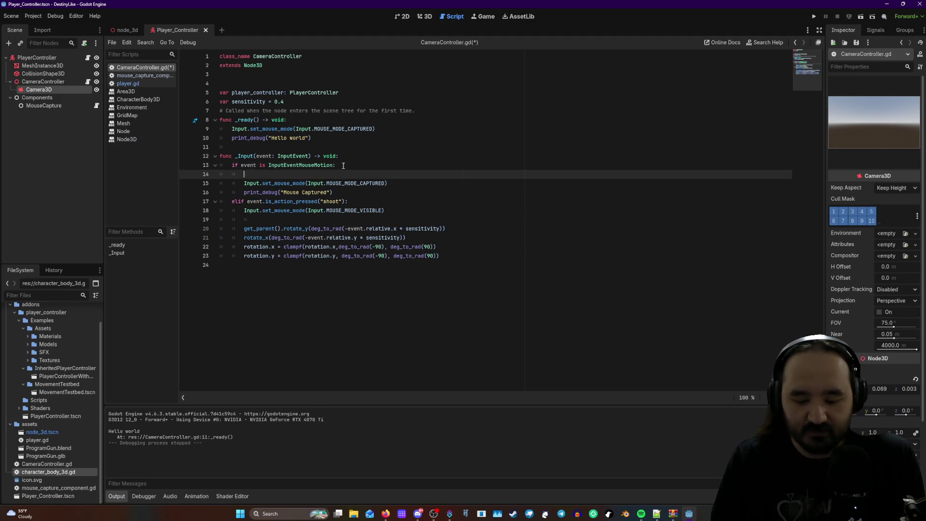
pyautogui.hotkey('ctrl', 'space')
pyautogui.press('Escape')
pyautogui.press('BackSpace')
pyautogui.press('BackSpace')
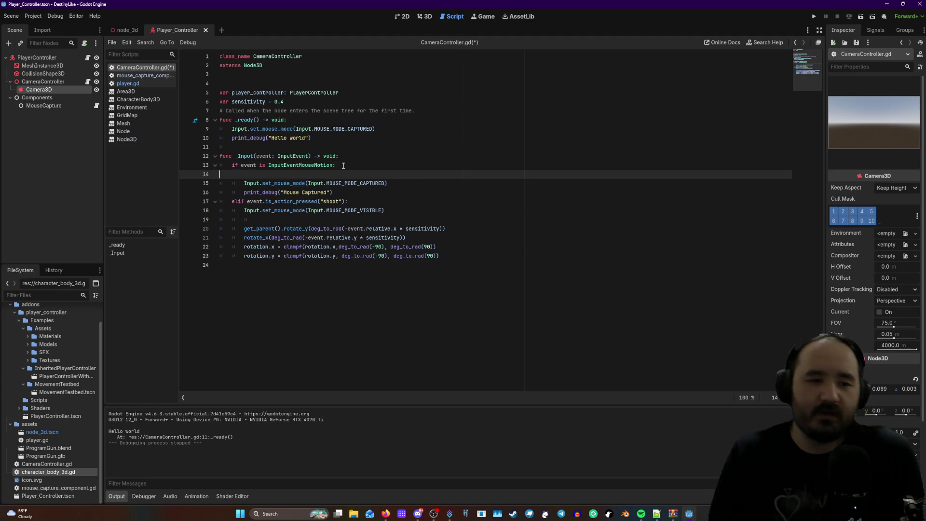
pyautogui.press('BackSpace')
# - Delete the mouse-capture call inside _input, leaving the print_debug("Mouse Captured") line
pyautogui.click(353, 179)
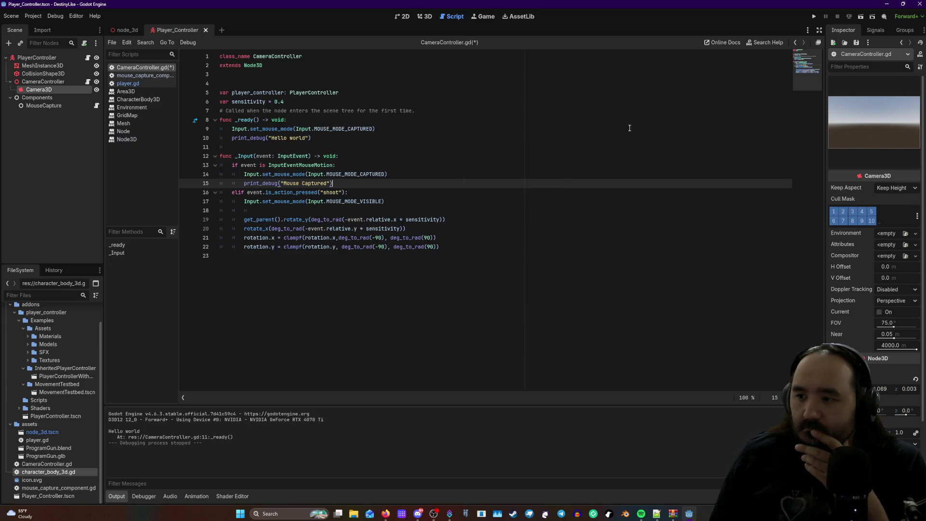
pyautogui.moveTo(244, 174); pyautogui.dragTo(387, 179)
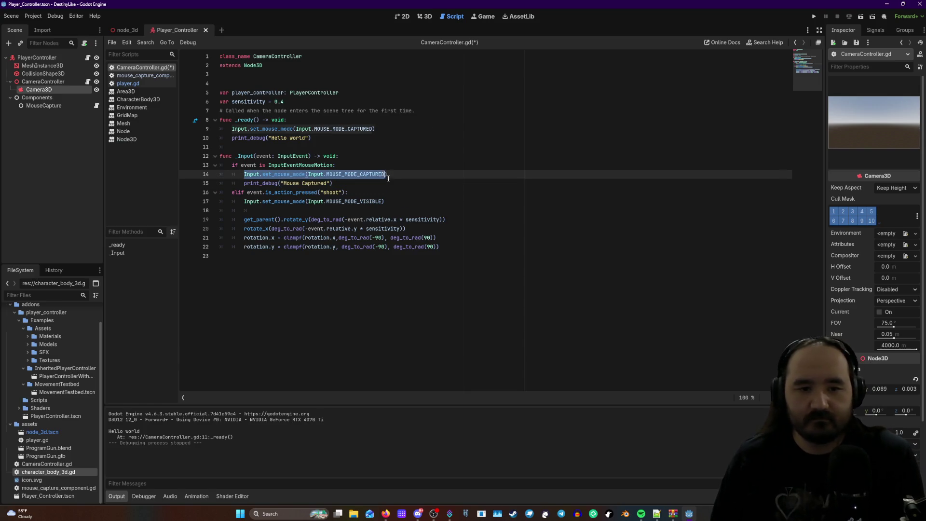
pyautogui.press('BackSpace')
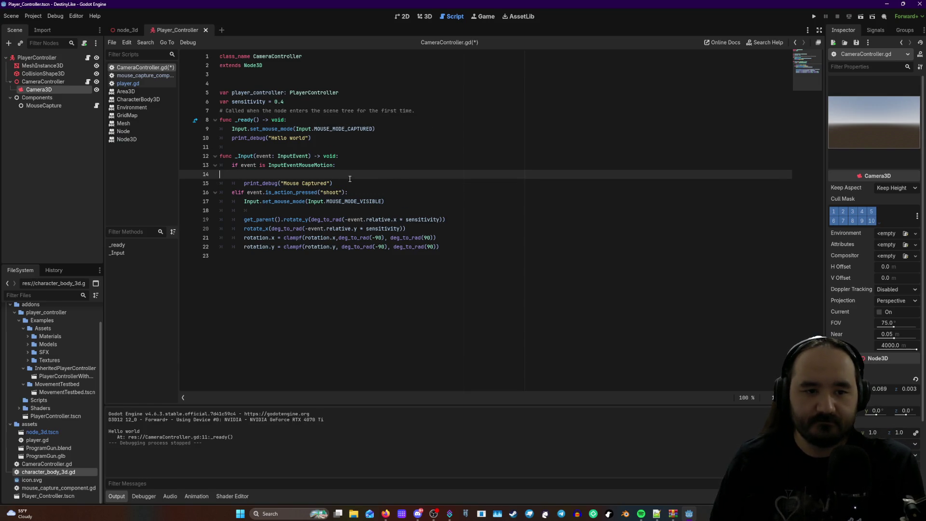
pyautogui.press('Delete')
pyautogui.click(348, 176)
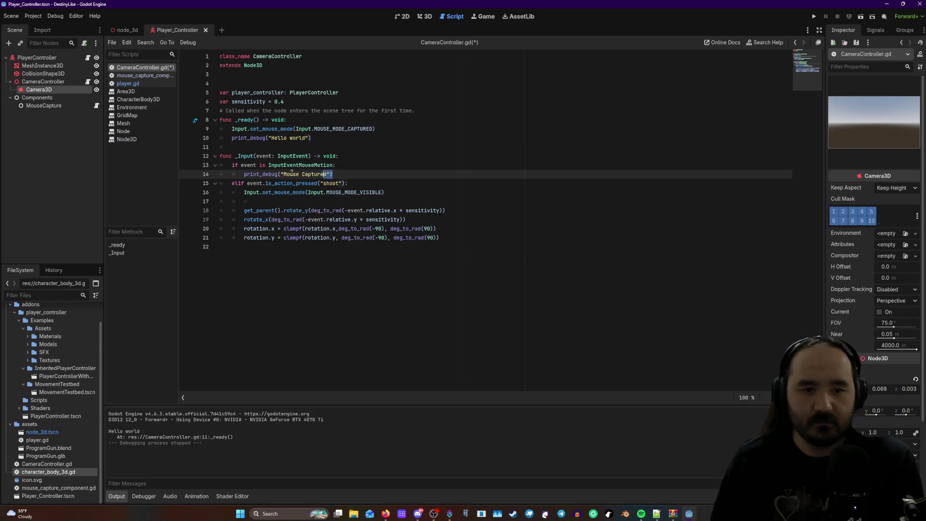
pyautogui.moveTo(341, 174); pyautogui.dragTo(245, 177)
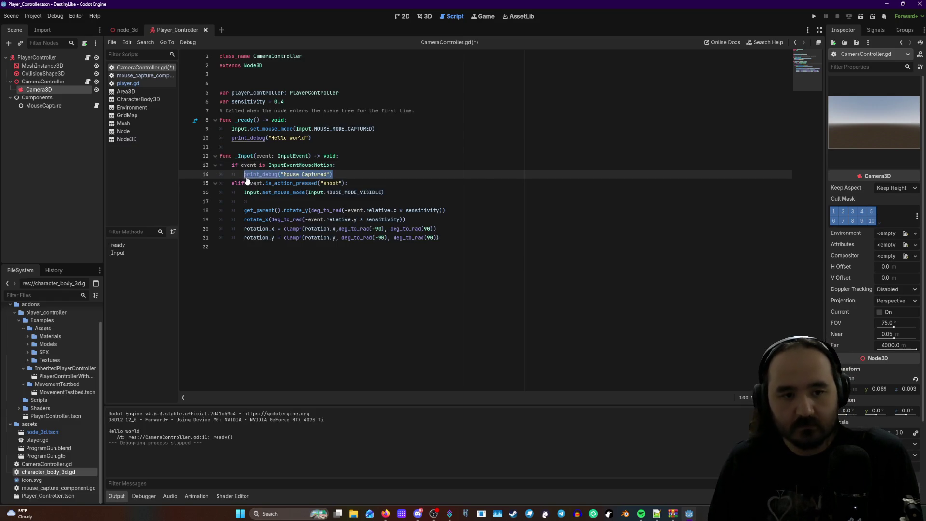
# - Remove the elif shoot condition and its visible-mouse call from _input
pyautogui.click(367, 183)
pyautogui.hotkey('shift', 'Home')
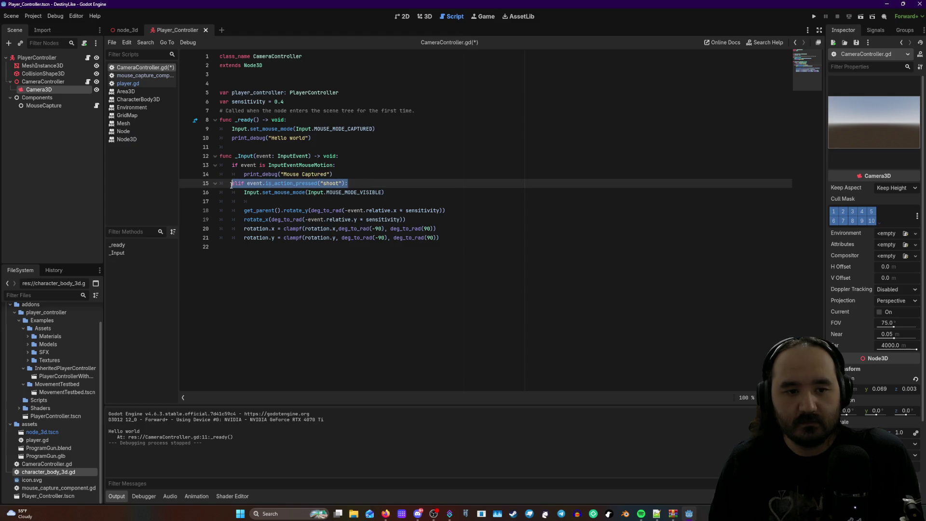
pyautogui.press('BackSpace')
pyautogui.press('BackSpace')
pyautogui.moveTo(384, 183); pyautogui.dragTo(238, 185)
pyautogui.press('BackSpace')
pyautogui.press('BackSpace')
pyautogui.press('BackSpace')
pyautogui.click(286, 185)
pyautogui.press('BackSpace')
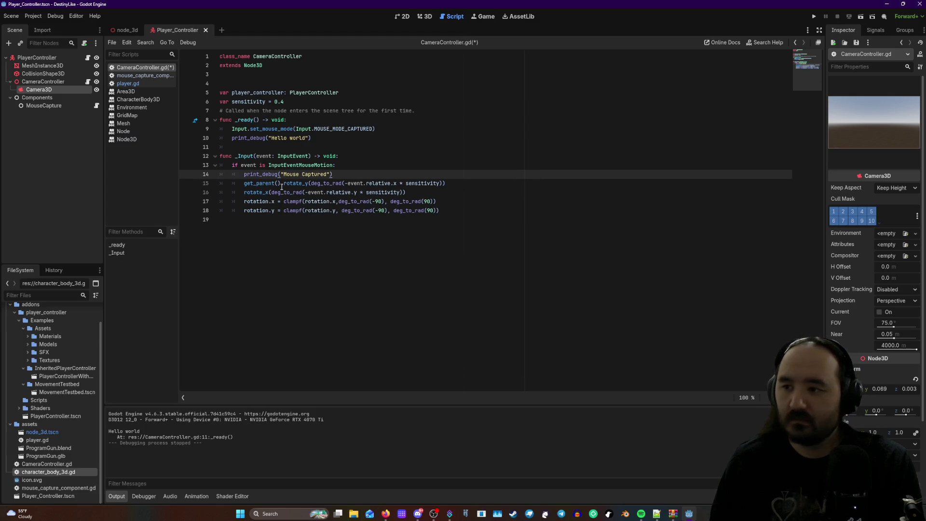
# - Check the print_debug("Mouse Captured") line and run the game to test the camera script
pyautogui.click(245, 184)
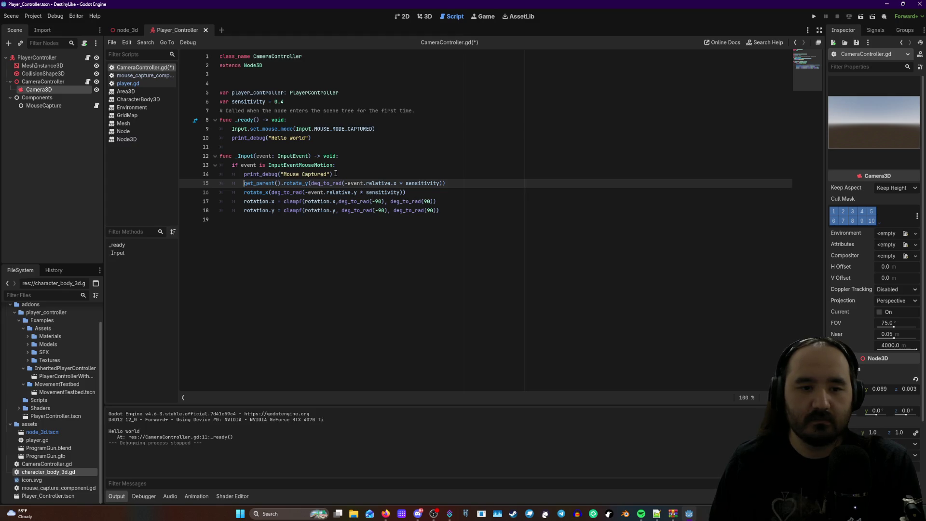
pyautogui.moveTo(335, 174); pyautogui.dragTo(240, 175)
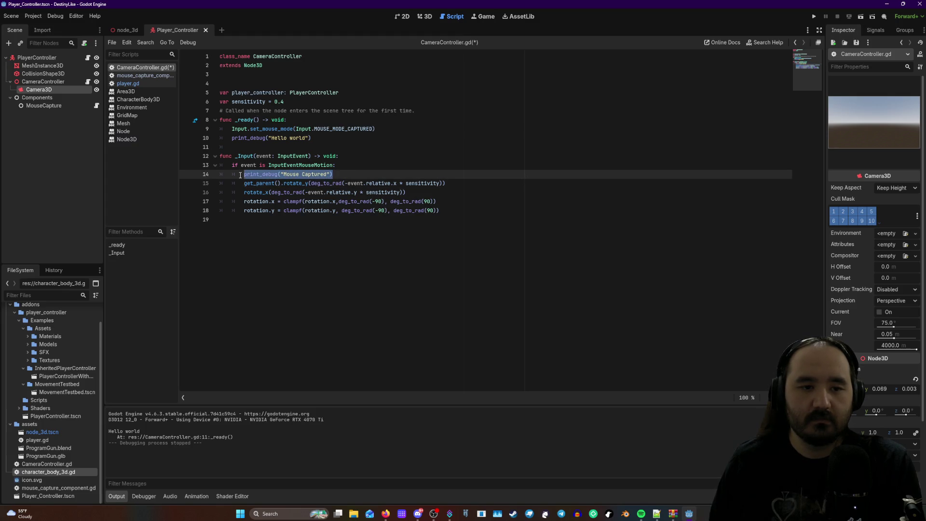
pyautogui.press('Up')
pyautogui.press('Up')
pyautogui.click(353, 174)
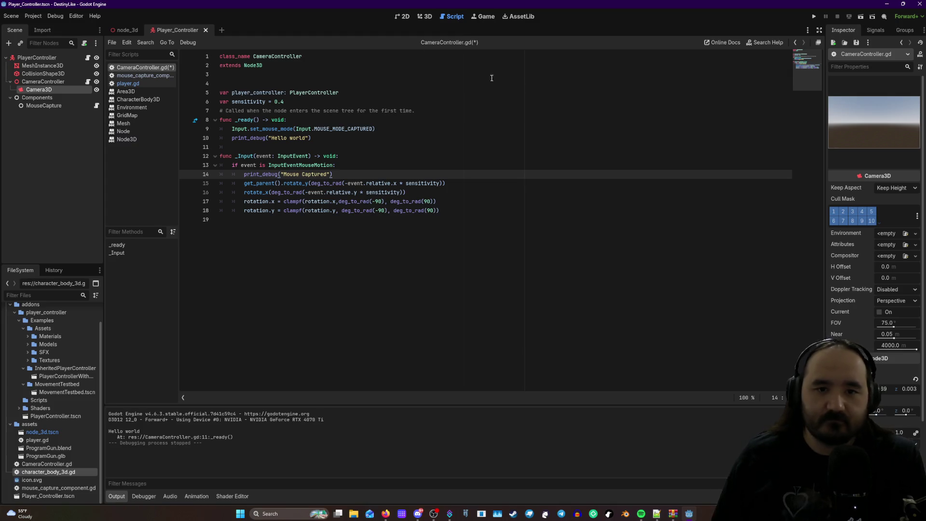
pyautogui.click(812, 17)
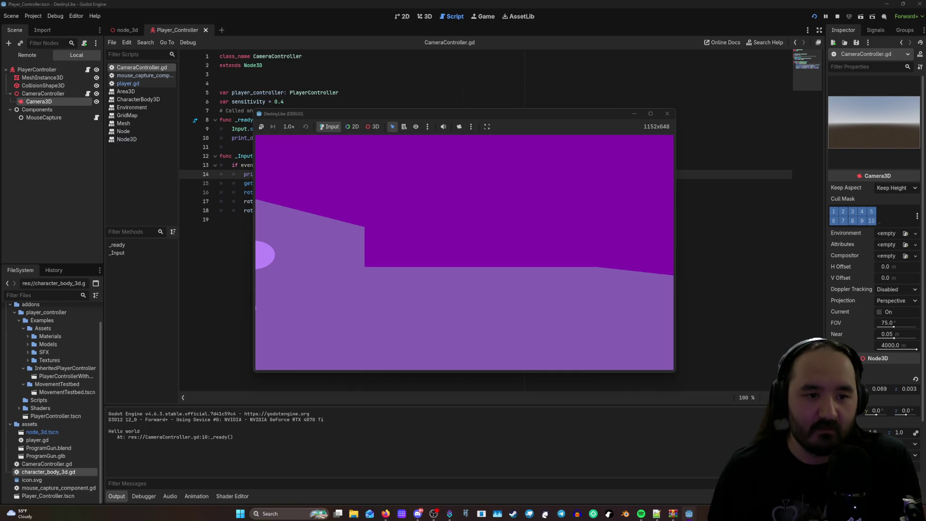
# - Stop the test run with F8 and go to the _Input function name on line 12
pyautogui.press('F8')
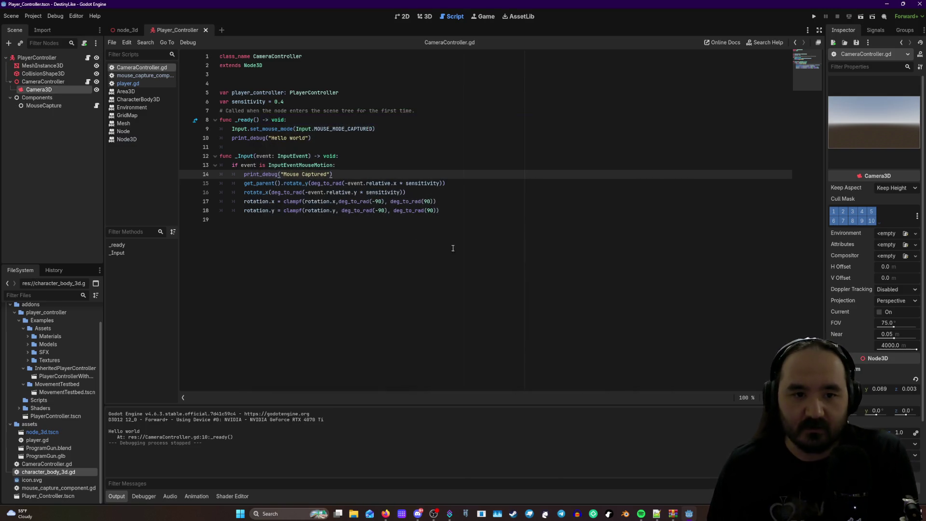
pyautogui.moveTo(288, 156)
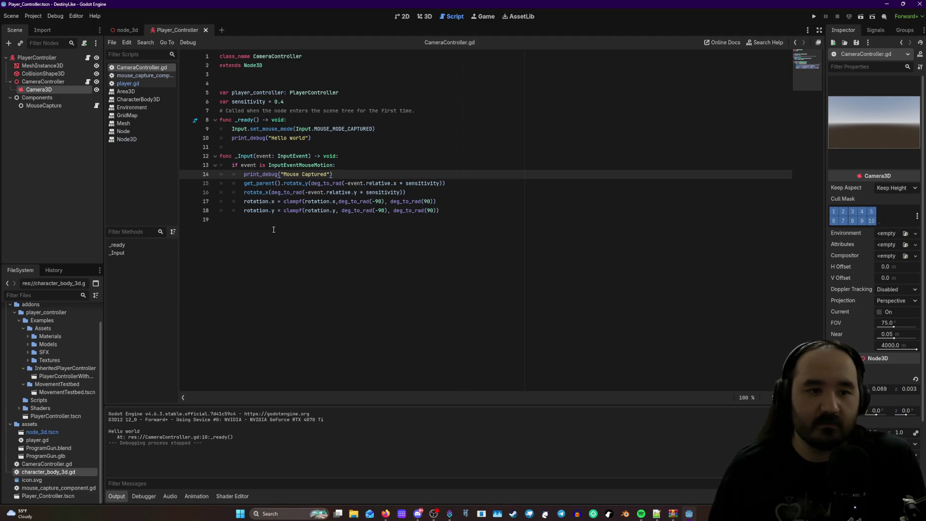
pyautogui.click(241, 156)
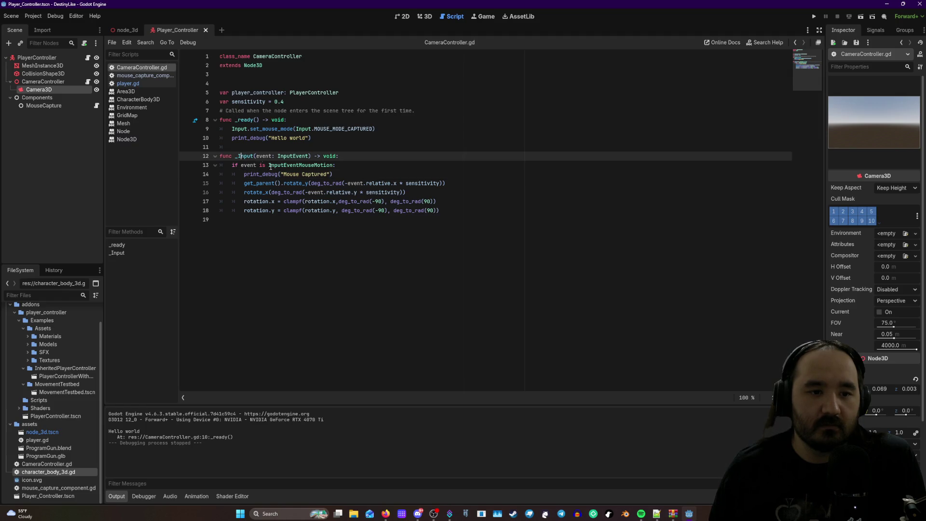
# - Rename the _Input handler to _input on line 12, then save and run with F5
pyautogui.press('BackSpace')
pyautogui.write('i')
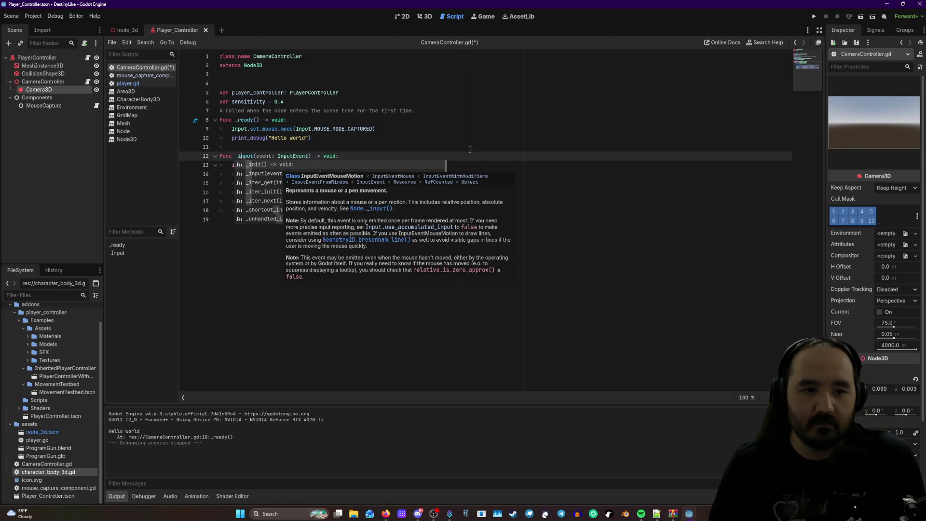
pyautogui.click(475, 154)
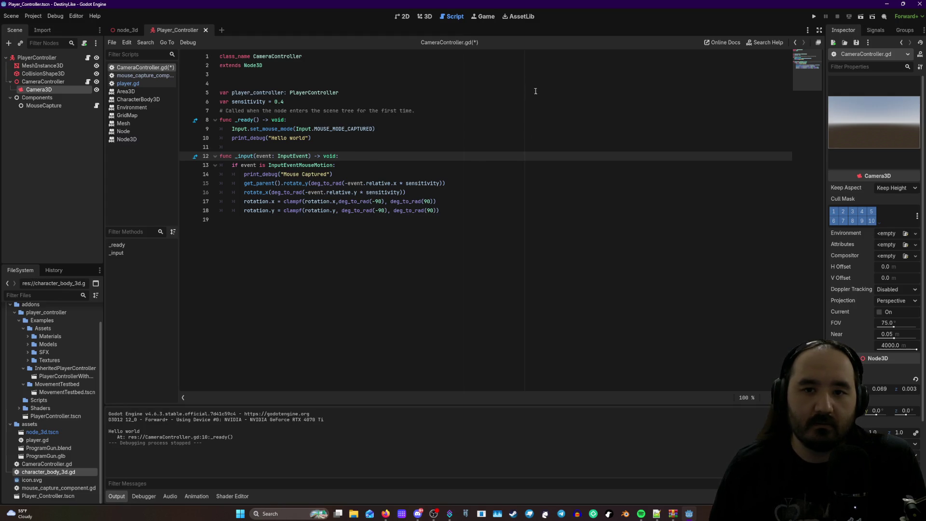
pyautogui.press('F5')
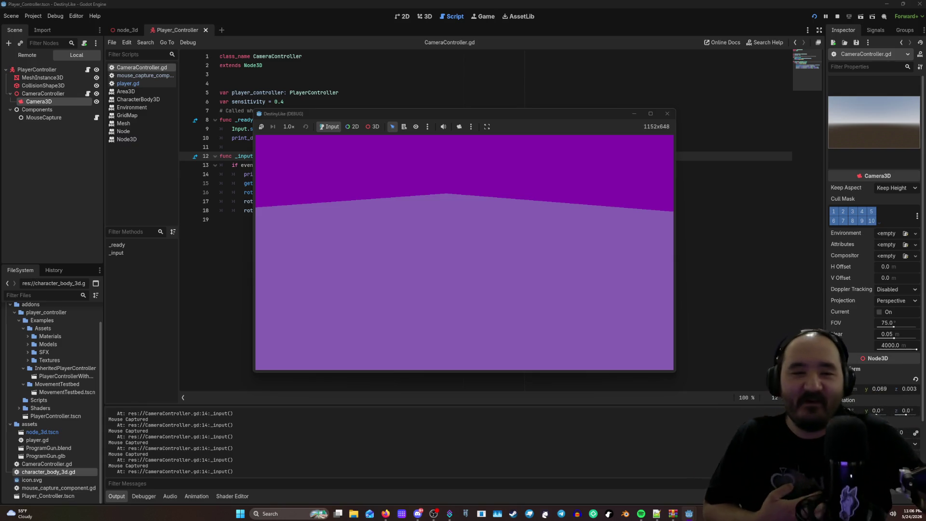
# - Move the mouse in the debug window to rotate the camera, then stop the game with F8
pyautogui.moveTo(464, 253)
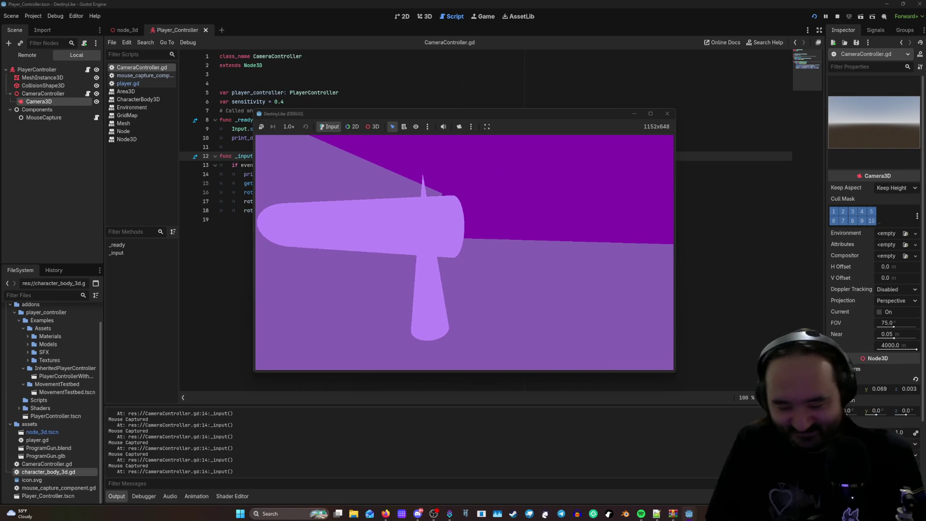
pyautogui.press('F8')
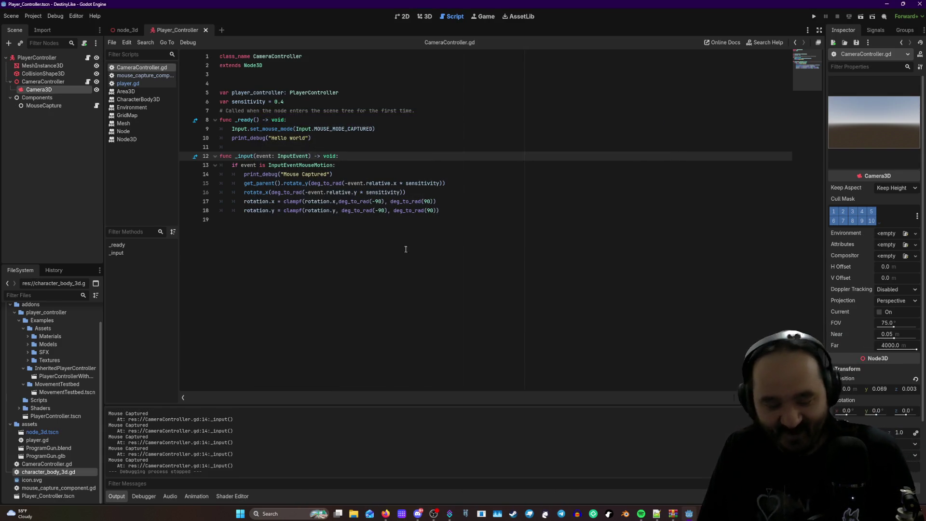
# - Delete the print_debug("Mouse Captured") line 14 and its empty line, then save and relaunch with F5
pyautogui.scroll(10, 170, 432)
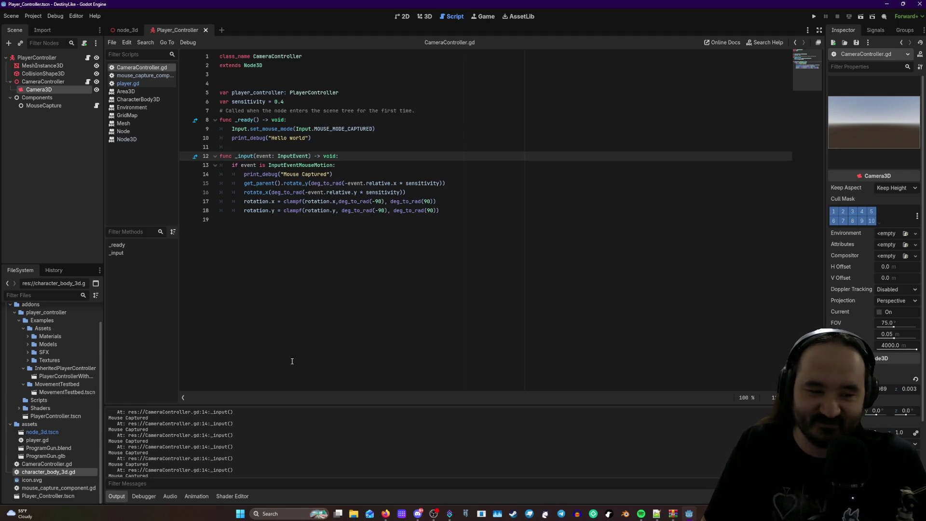
pyautogui.moveTo(331, 175); pyautogui.dragTo(244, 176)
pyautogui.press('BackSpace')
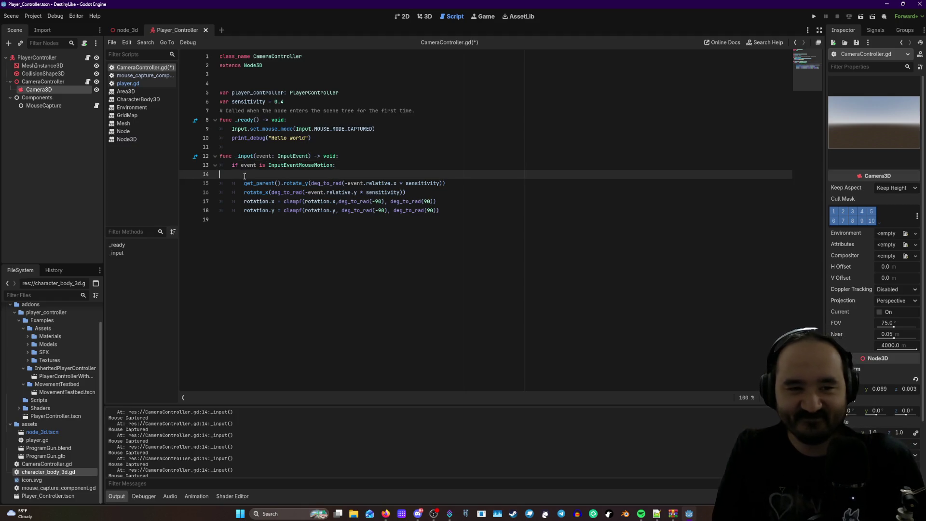
pyautogui.press('BackSpace')
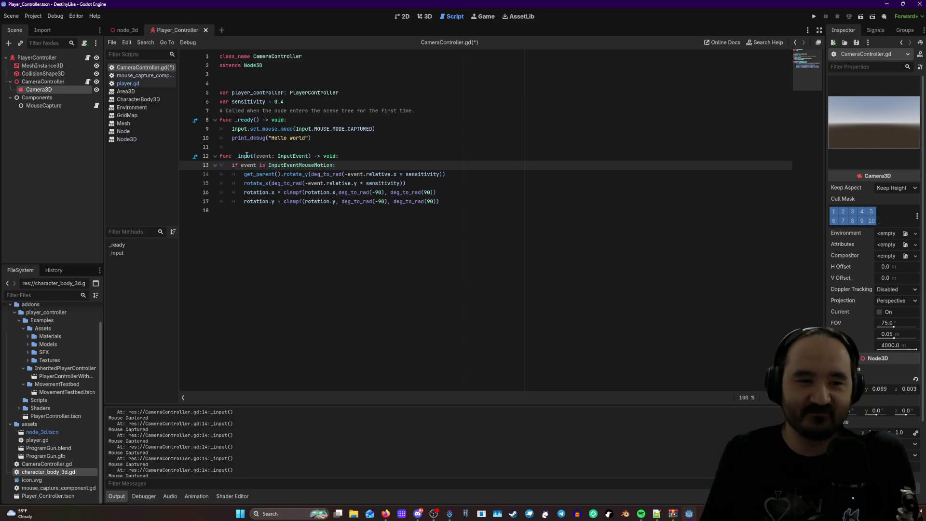
pyautogui.moveTo(247, 156)
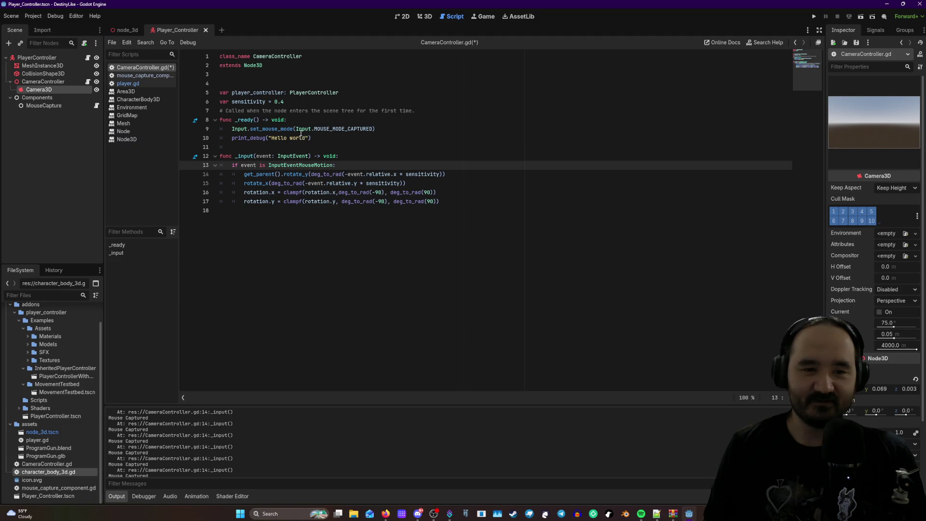
pyautogui.moveTo(299, 129)
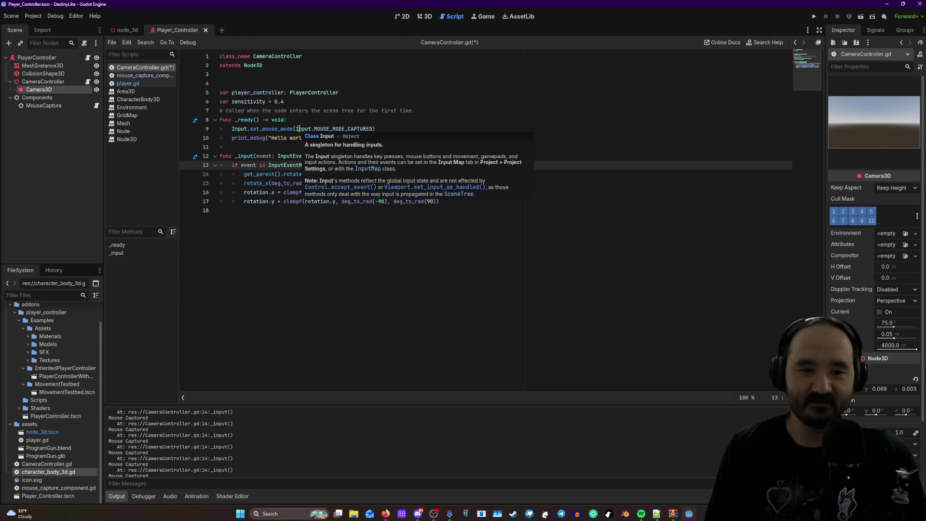
pyautogui.moveTo(244, 122)
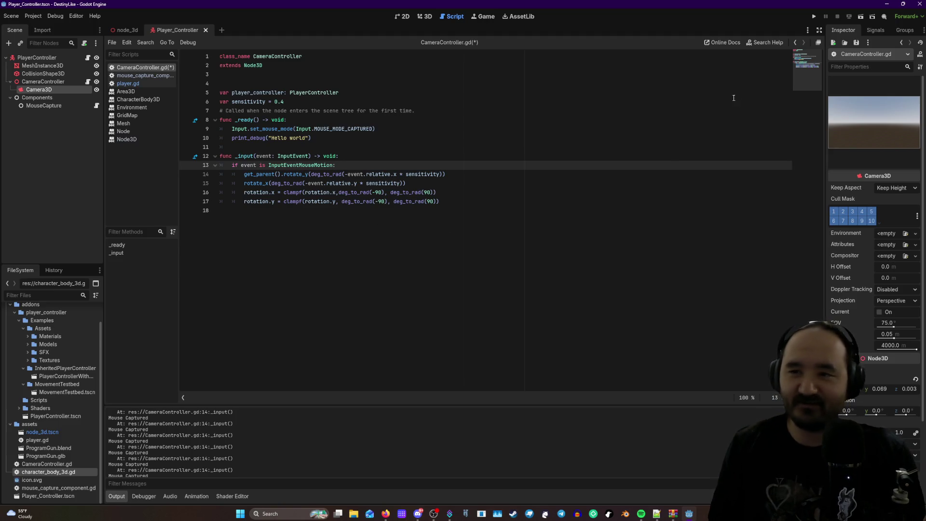
pyautogui.press('F5')
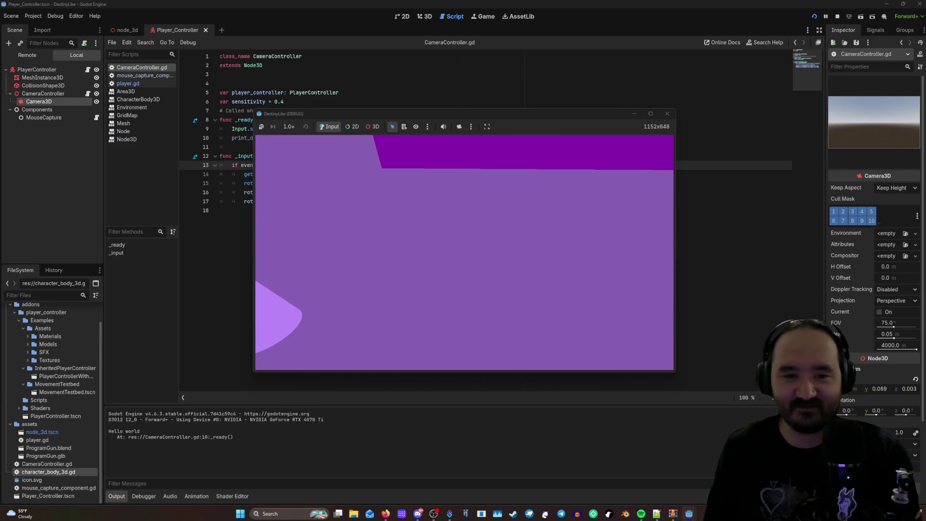
# - Close the game, change the line 6 sensitivity from 0.4 to 0.25, and run again
pyautogui.hotkey('alt', 'F4')
pyautogui.click(288, 102)
pyautogui.press('BackSpace')
pyautogui.write('25')
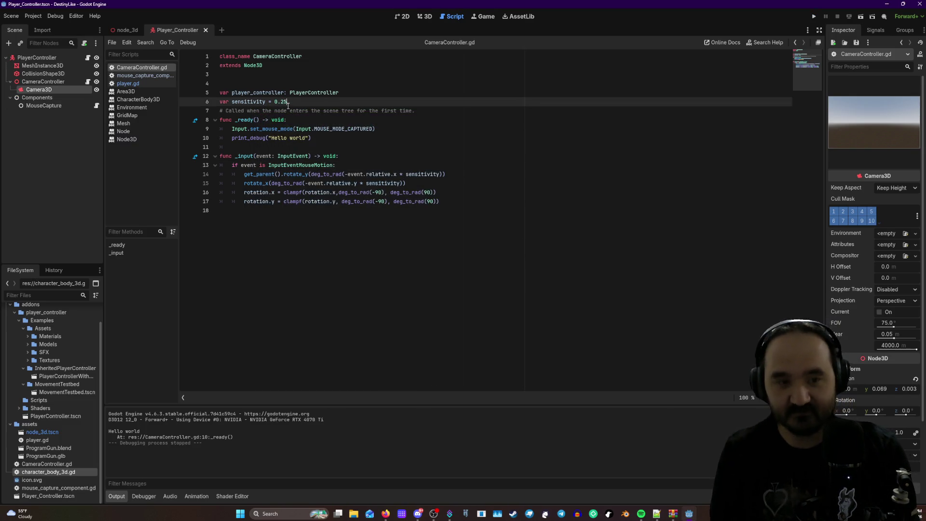
pyautogui.click(815, 18)
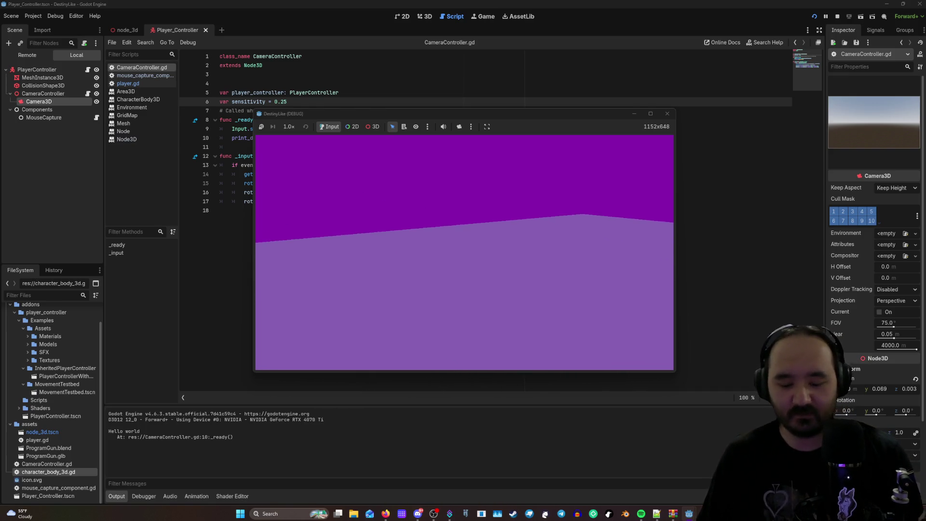
# - Stop the game with F8, then inspect the CameraController and Camera3D nodes in the Inspector
pyautogui.press('F8')
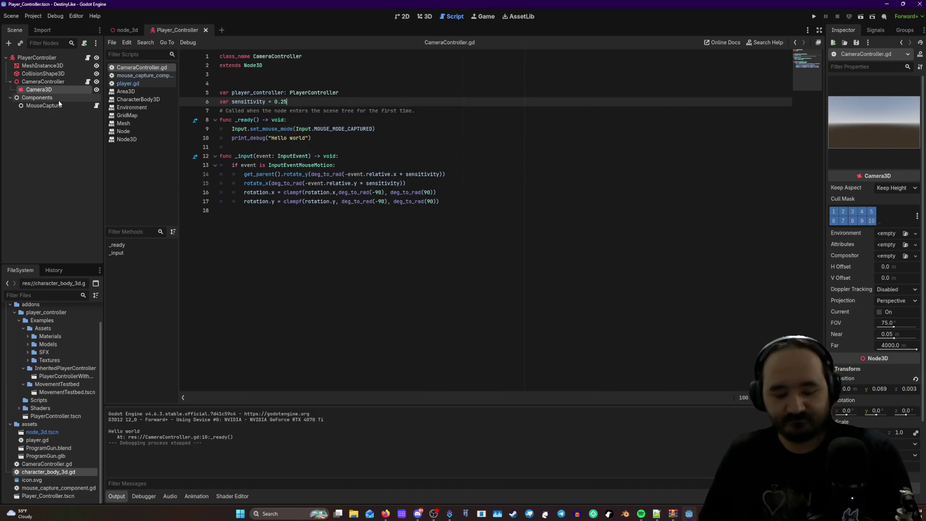
pyautogui.rightClick(48, 90)
pyautogui.press('Escape')
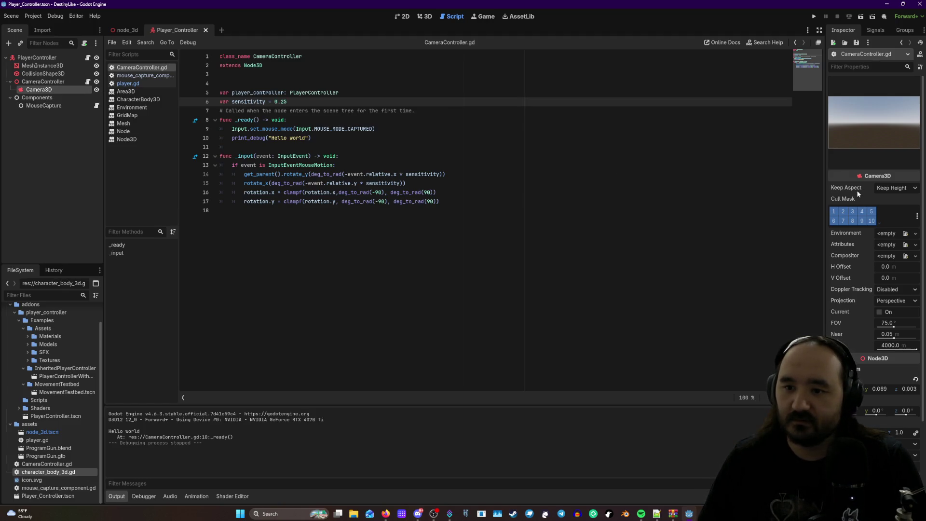
pyautogui.scroll(-4, 858, 198)
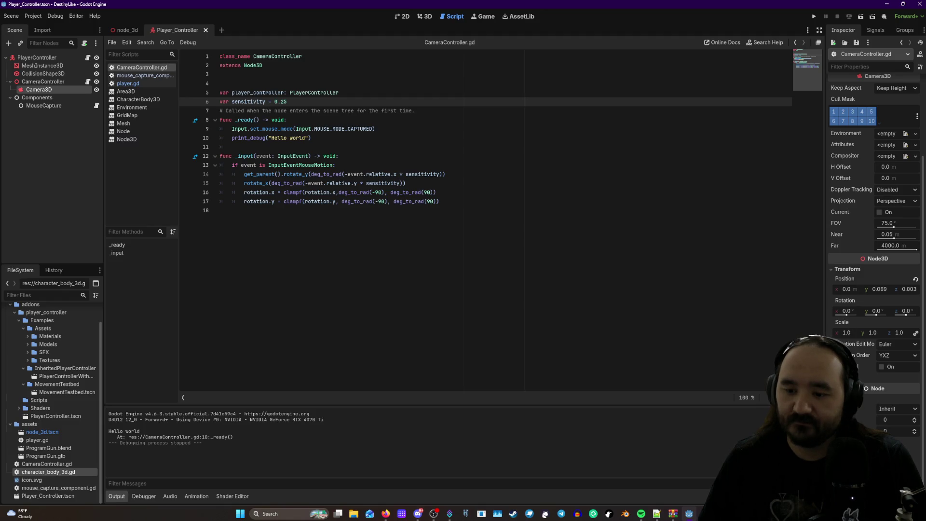
pyautogui.scroll(4, 863, 424)
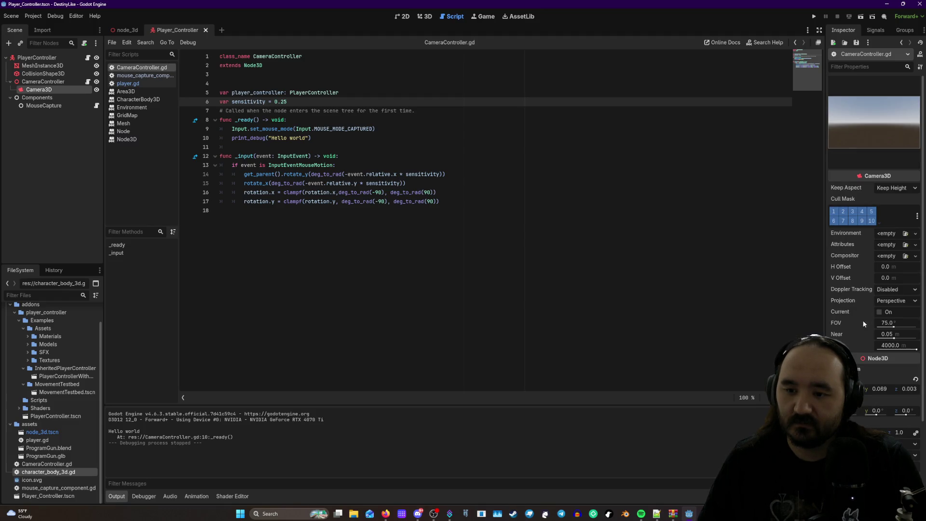
pyautogui.click(46, 82)
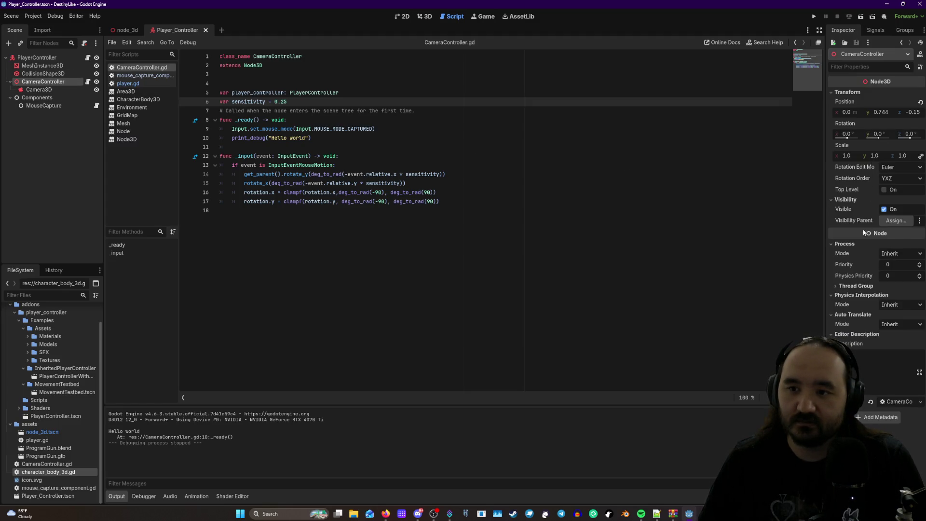
pyautogui.click(49, 90)
pyautogui.scroll(-3, 868, 211)
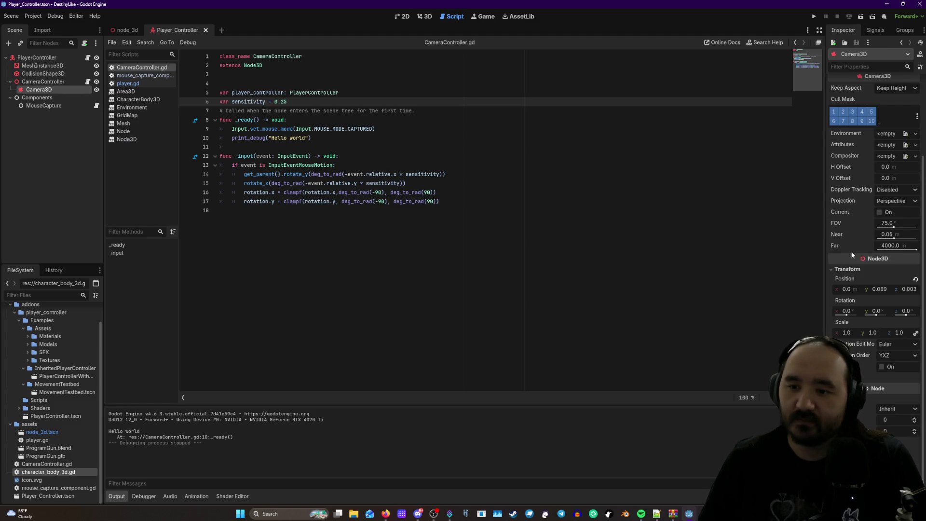
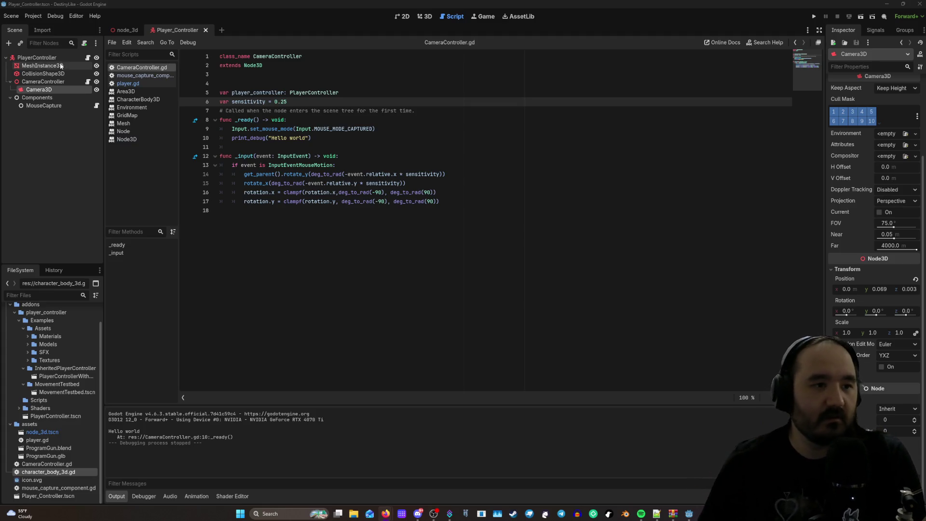
# - Start a new scene with a User Interface Control node as its root
pyautogui.click(125, 30)
pyautogui.click(177, 30)
pyautogui.click(222, 30)
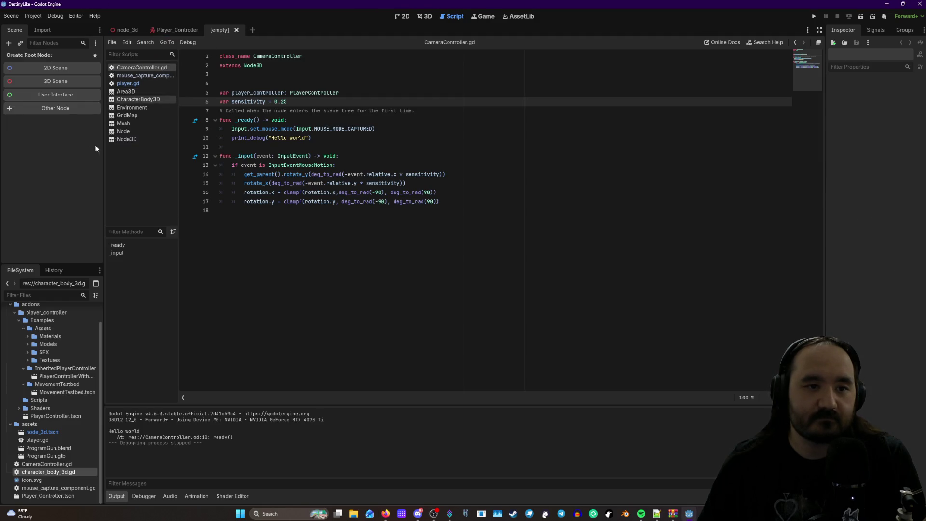
pyautogui.click(33, 95)
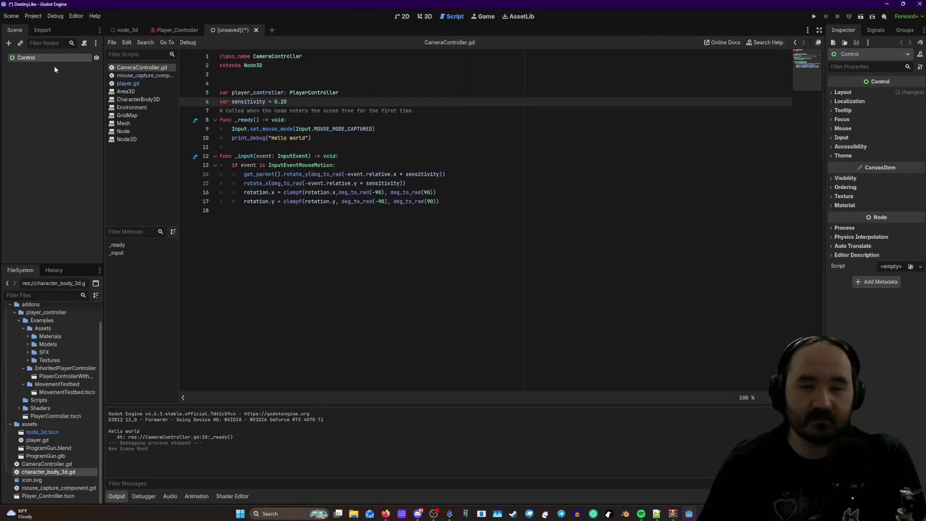
# - Rename the root Control node to UI_Controller
pyautogui.doubleClick(36, 56)
pyautogui.hotkey('ctrl', 'a')
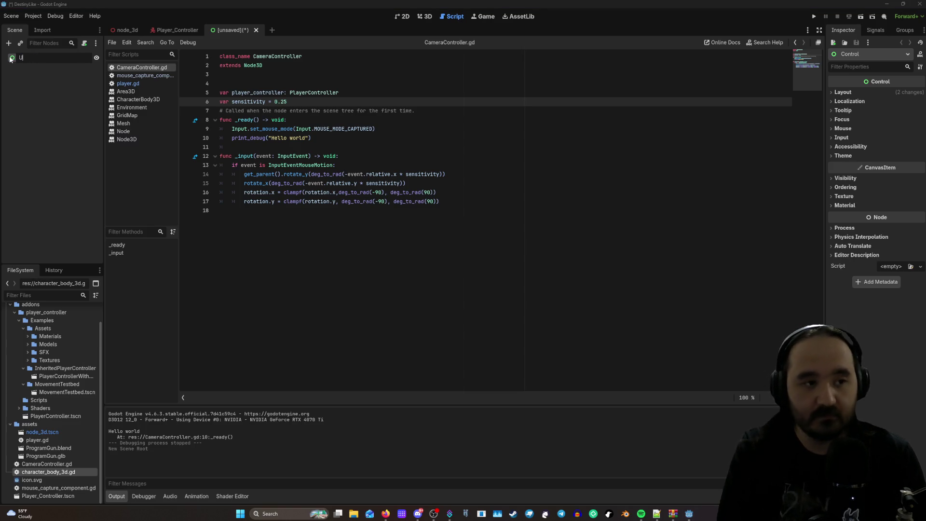
pyautogui.press('Return')
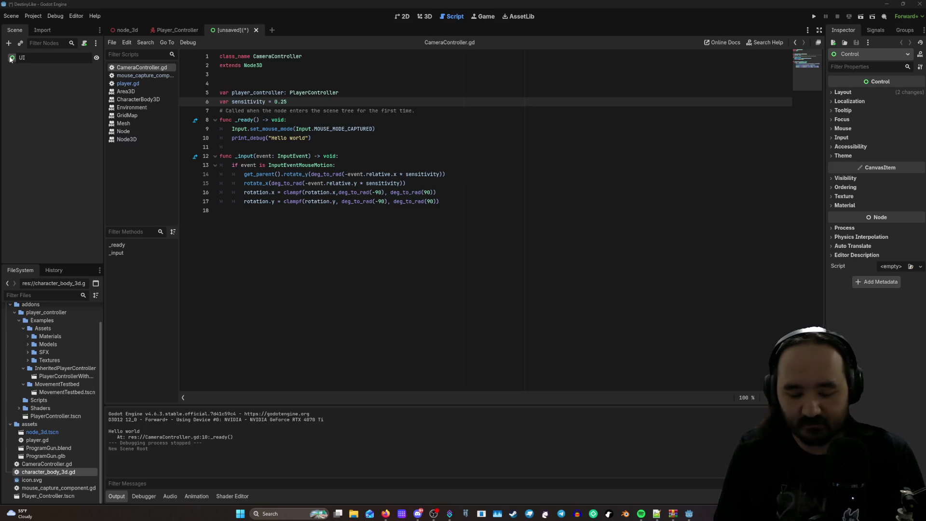
pyautogui.press('Return')
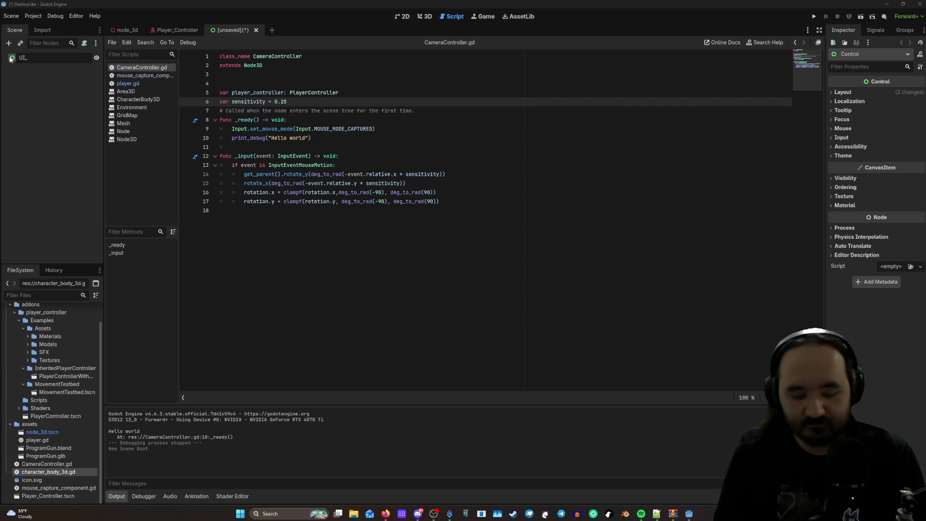
pyautogui.write('Cont')
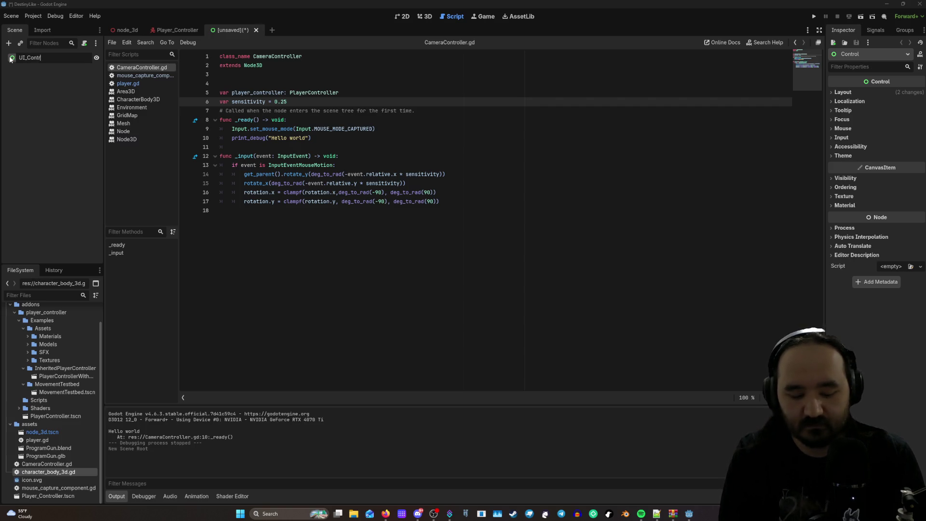
pyautogui.write('r')
pyautogui.click(28, 79)
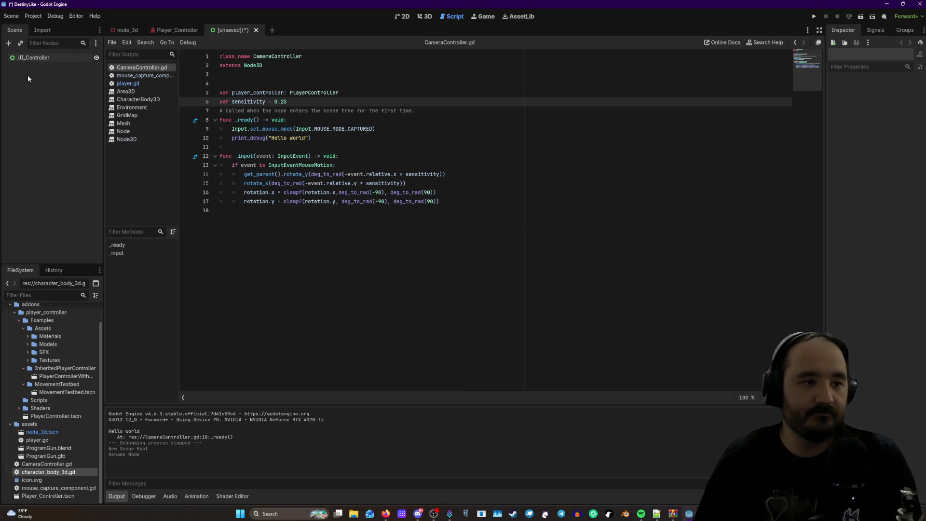
pyautogui.rightClick(48, 57)
# - Add a child node under UI_Controller and search 'cr' to browse container types like CenterContainer
pyautogui.click(72, 65)
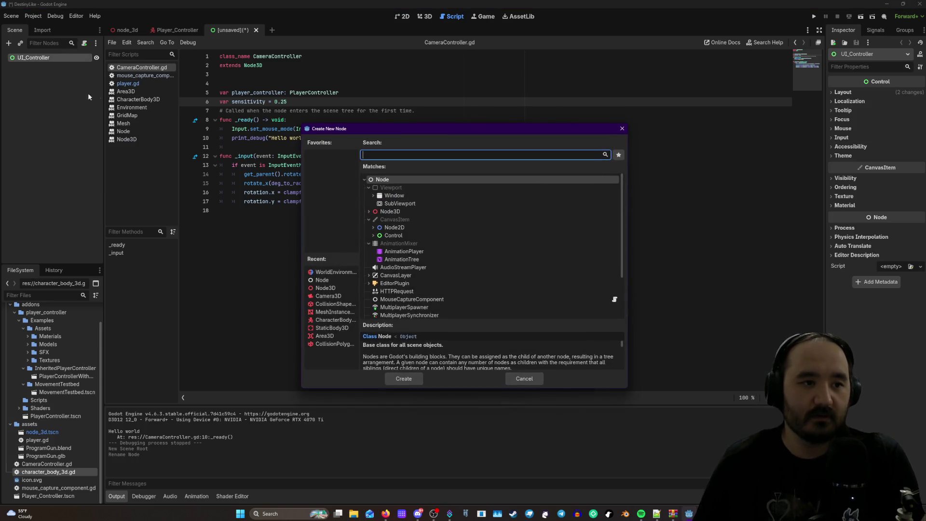
pyautogui.write('cr')
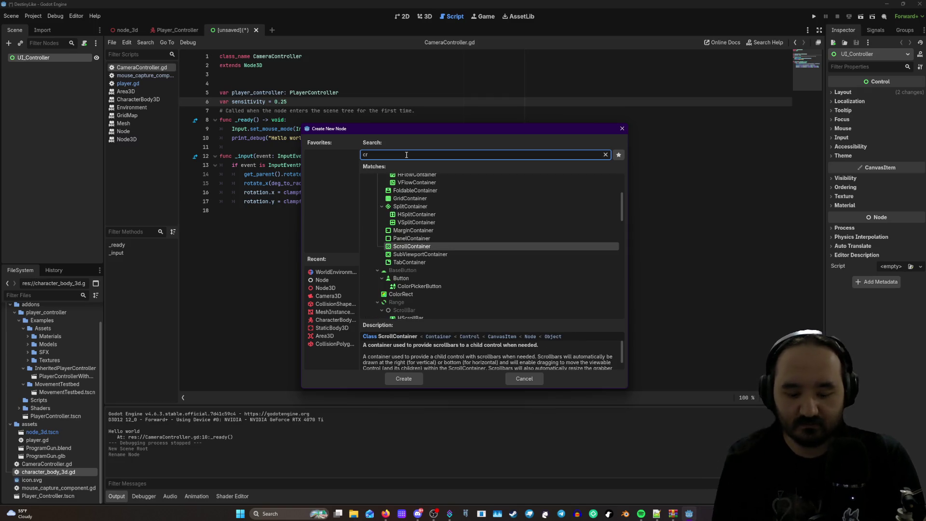
pyautogui.write('os')
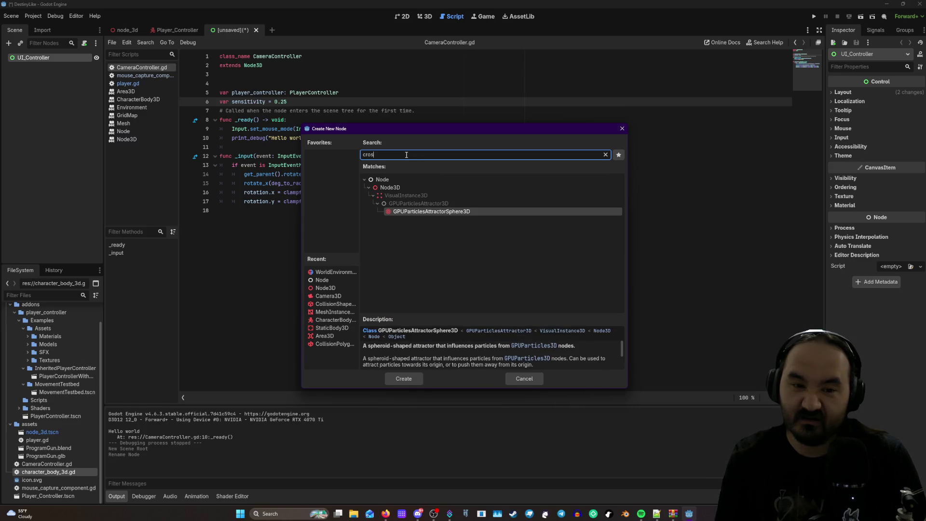
pyautogui.press('BackSpace')
pyautogui.press('BackSpace')
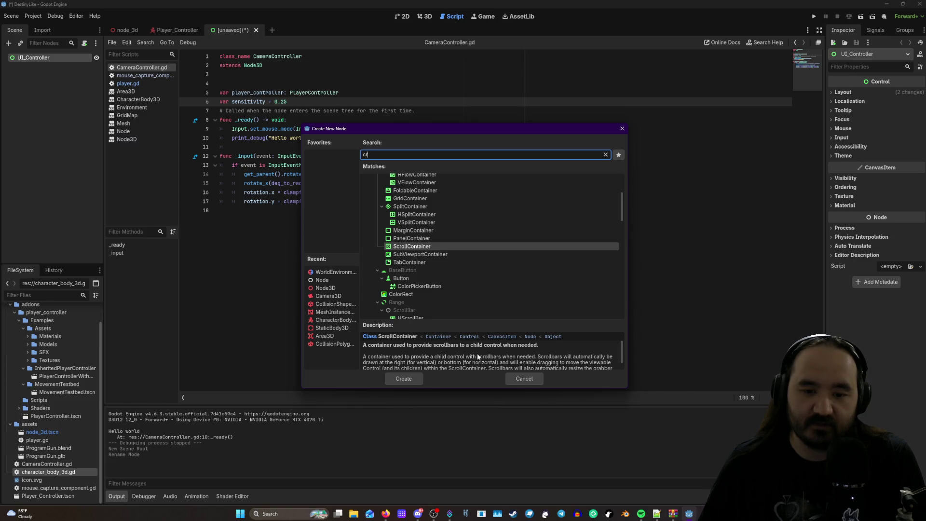
pyautogui.scroll(2, 443, 265)
pyautogui.scroll(3, 441, 262)
pyautogui.press('Up')
pyautogui.press('Up')
pyautogui.press('Up')
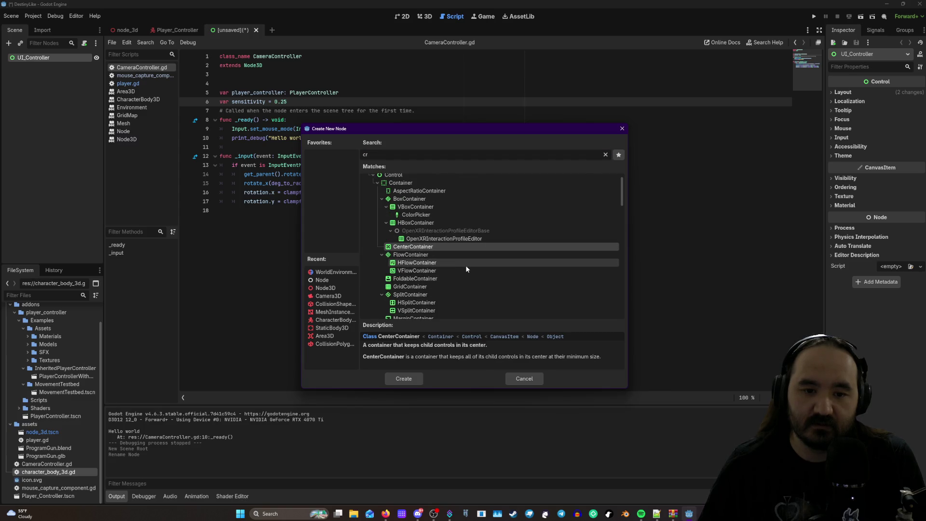
pyautogui.scroll(-1, 463, 266)
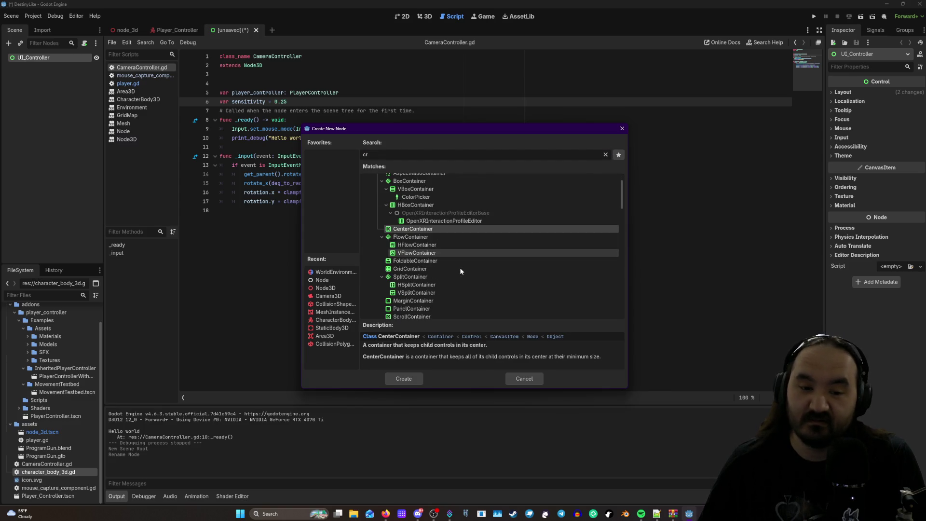
pyautogui.scroll(2, 460, 271)
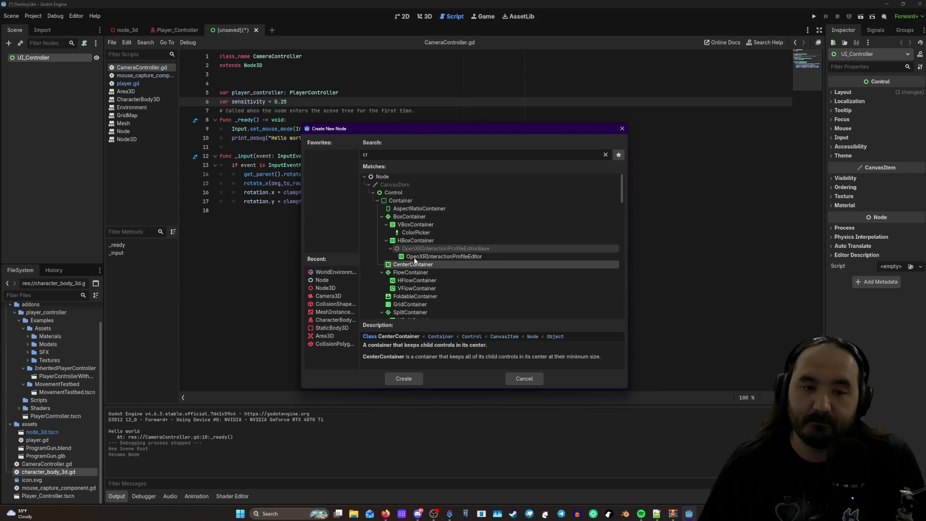
pyautogui.scroll(-2, 421, 278)
pyautogui.scroll(-3, 408, 228)
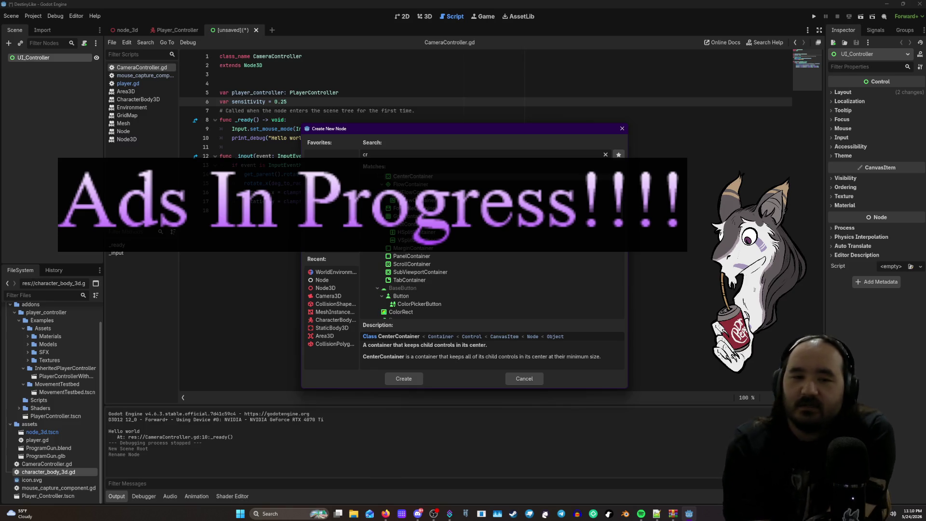
pyautogui.scroll(5, 523, 268)
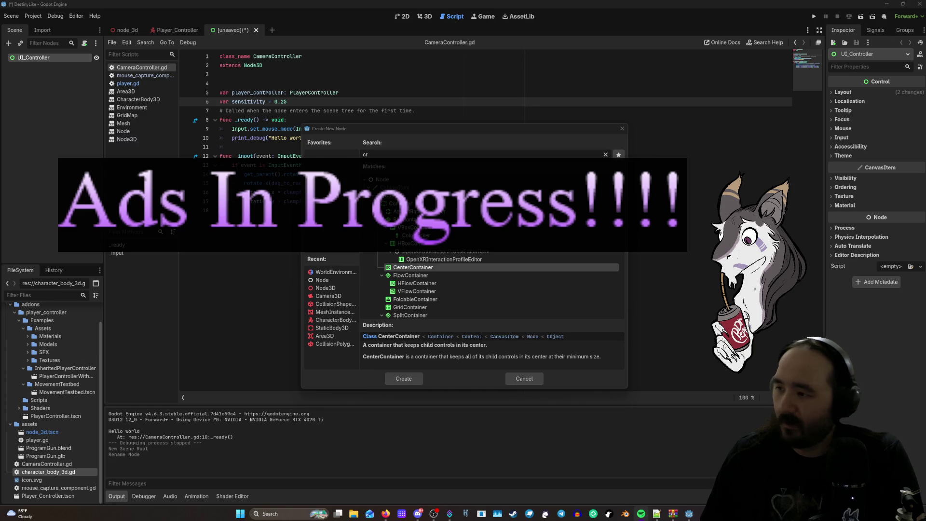
pyautogui.hotkey('alt', 'Tab')
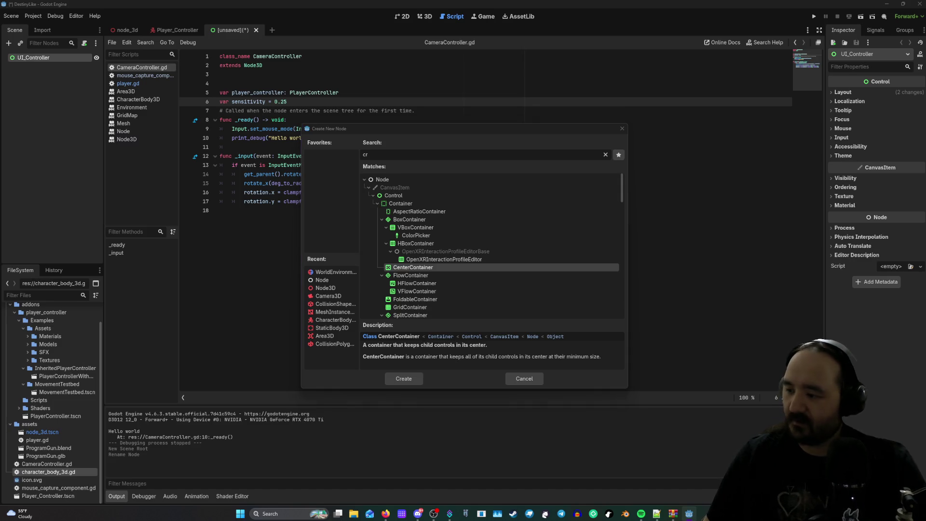
# - Drag the Create New Node dialog right and down to reveal more of the script behind it
pyautogui.click(618, 270)
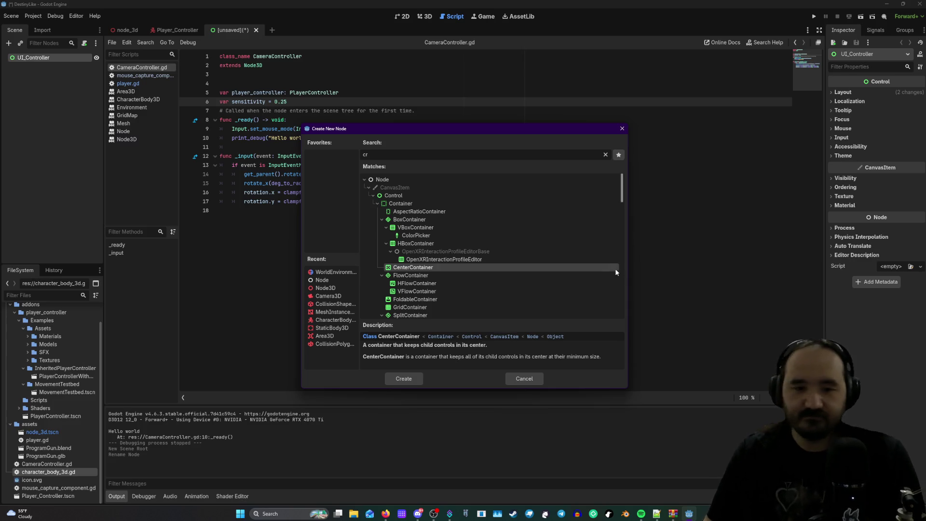
pyautogui.scroll(-2, 522, 241)
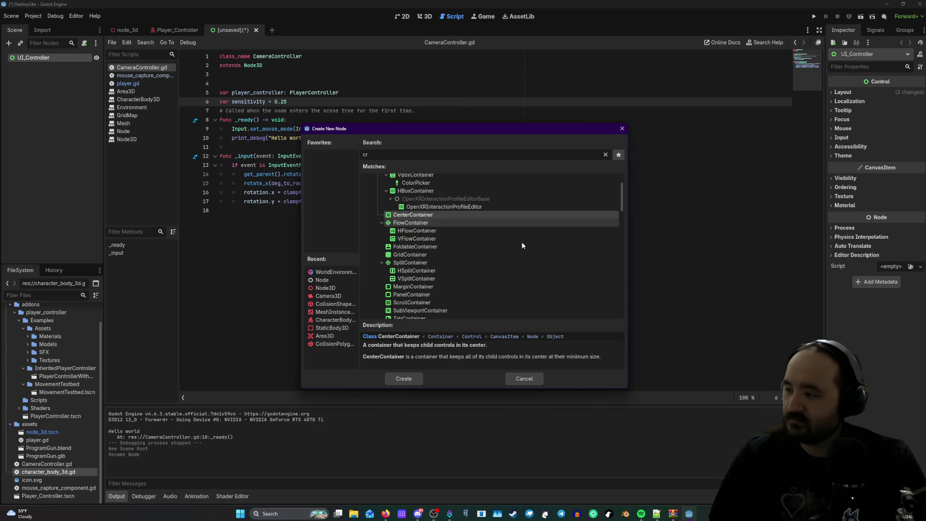
pyautogui.scroll(2, 530, 251)
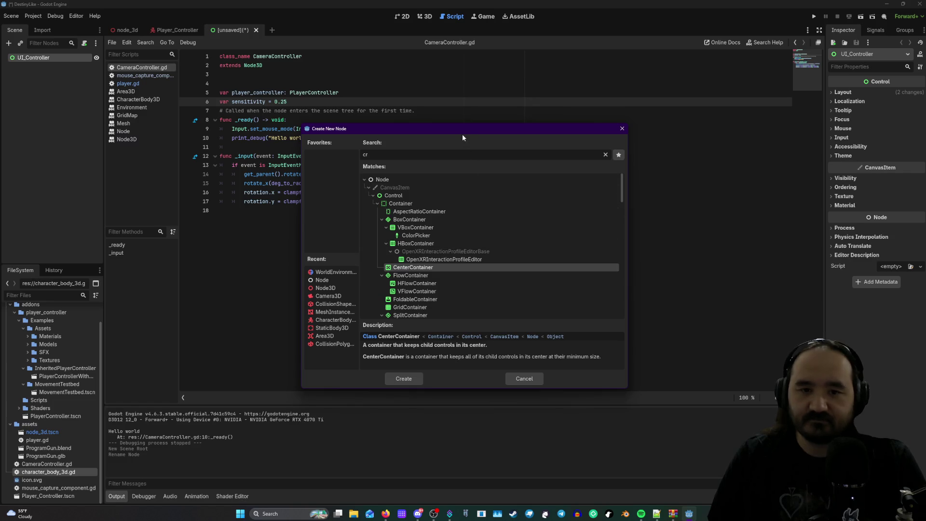
pyautogui.moveTo(462, 138)
pyautogui.mouseDown()
pyautogui.moveTo(593, 153)
pyautogui.moveTo(564, 152)
pyautogui.mouseUp()
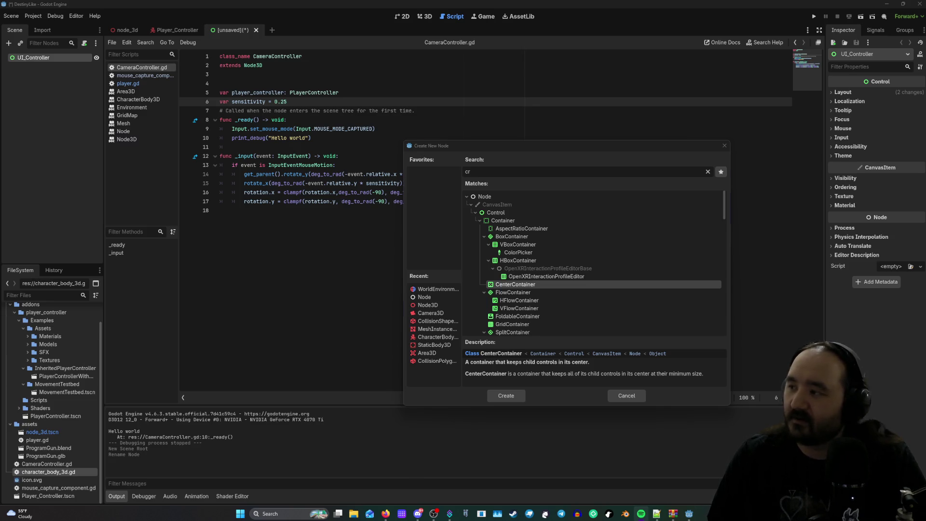
pyautogui.hotkey('alt', 'Tab')
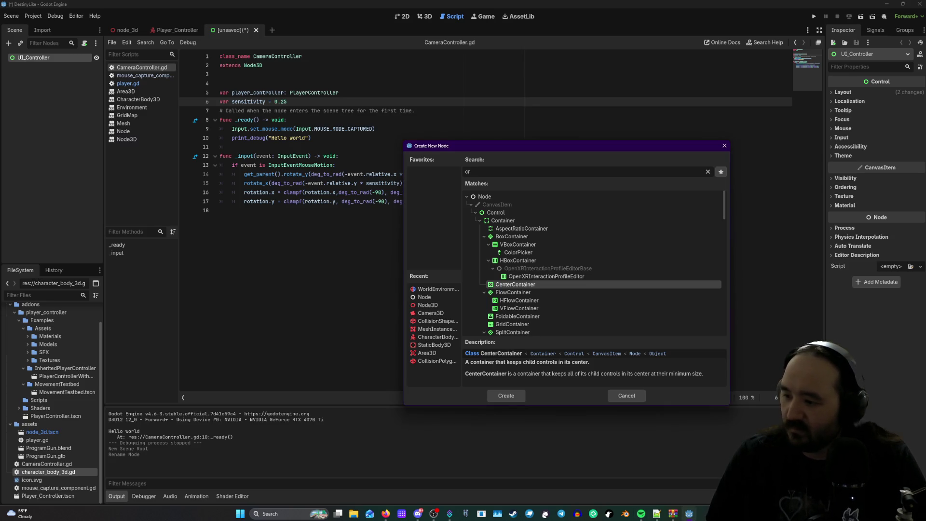
pyautogui.hotkey('alt', 'Tab')
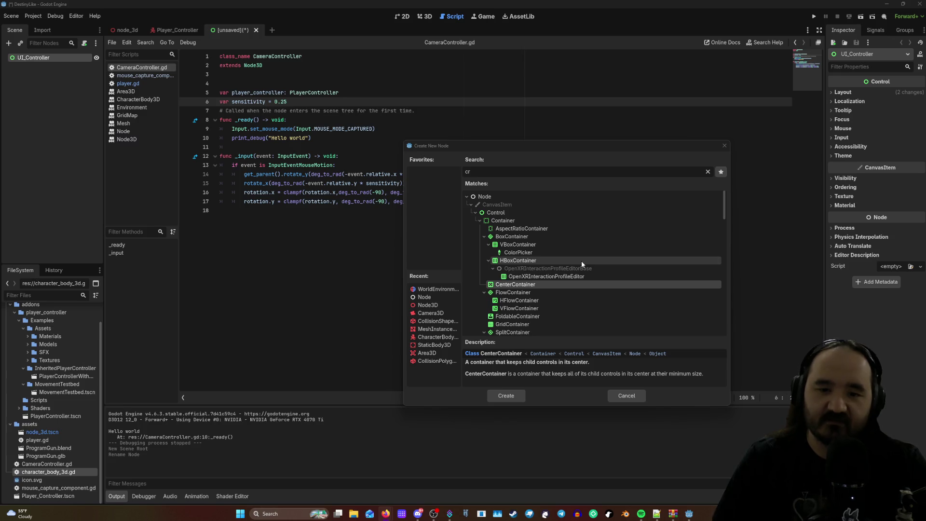
# - Browse node types by searching 'canv' and 'con', reading the CanvasLayer and Panel descriptions
pyautogui.scroll(-10, 589, 259)
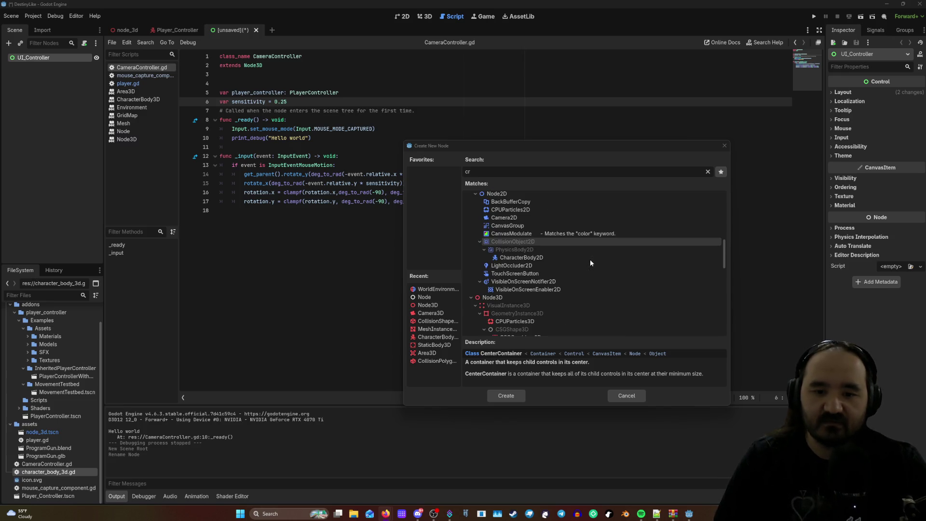
pyautogui.click(446, 176)
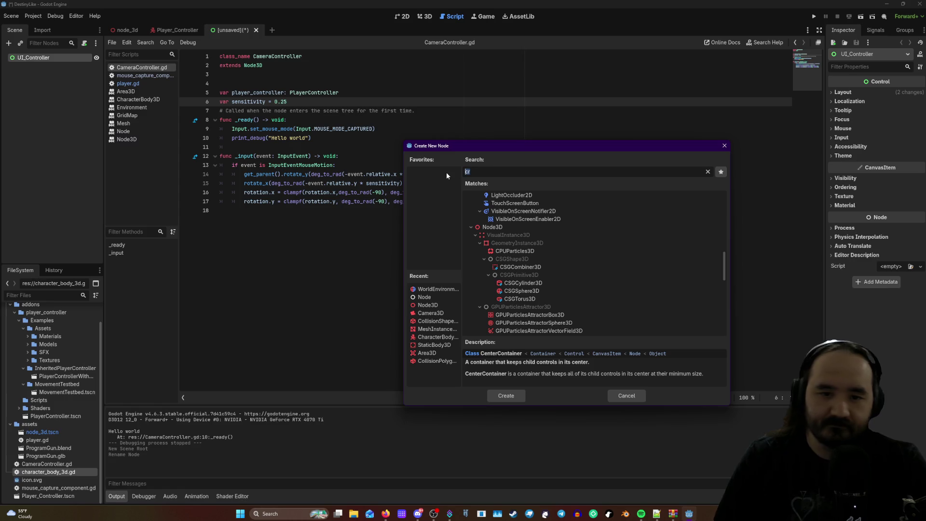
pyautogui.press('BackSpace')
pyautogui.write('anv')
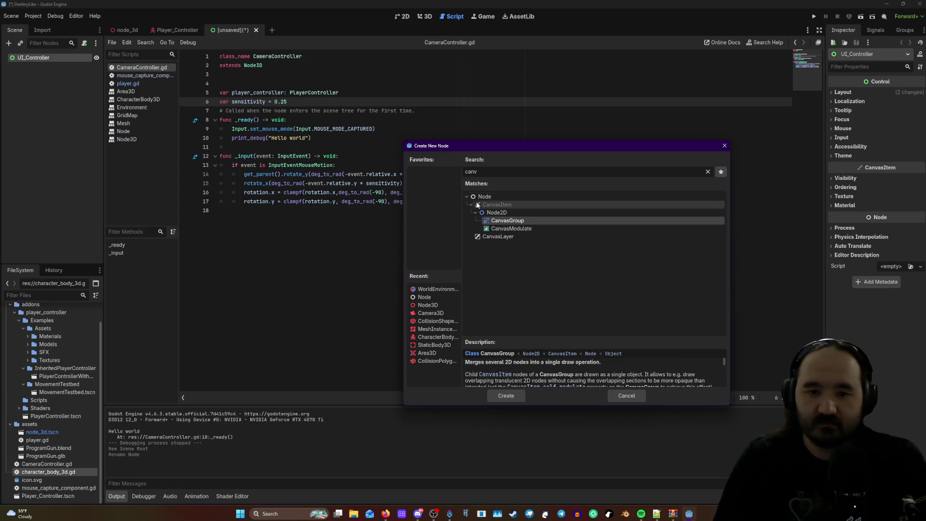
pyautogui.click(505, 238)
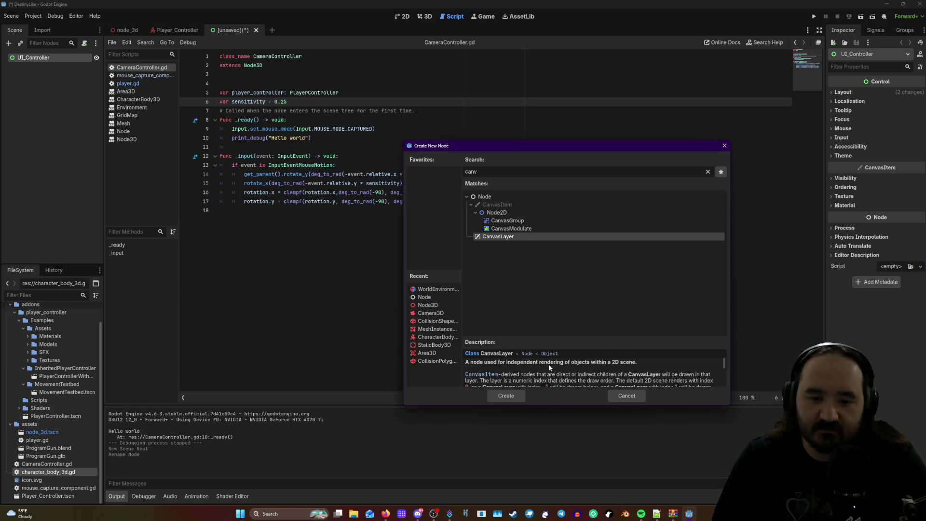
pyautogui.scroll(-1, 549, 364)
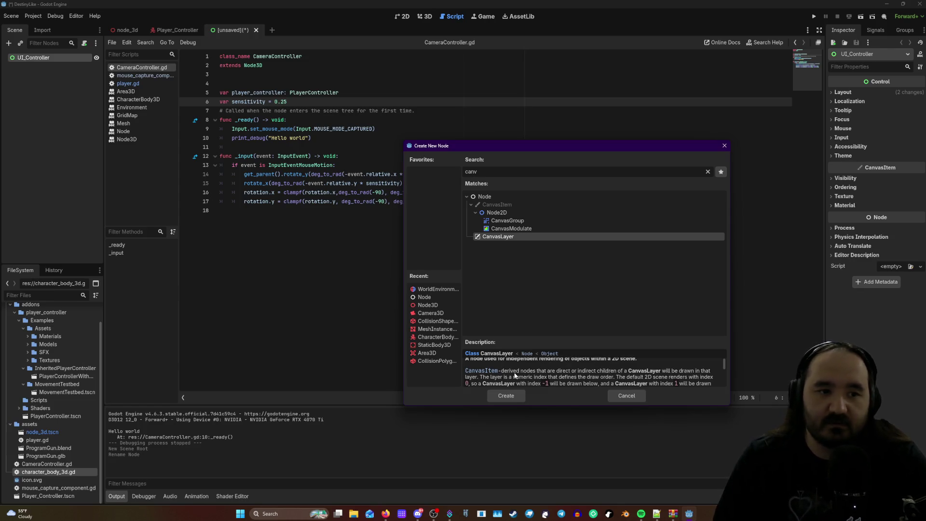
pyautogui.moveTo(616, 169); pyautogui.dragTo(430, 171)
pyautogui.write('con')
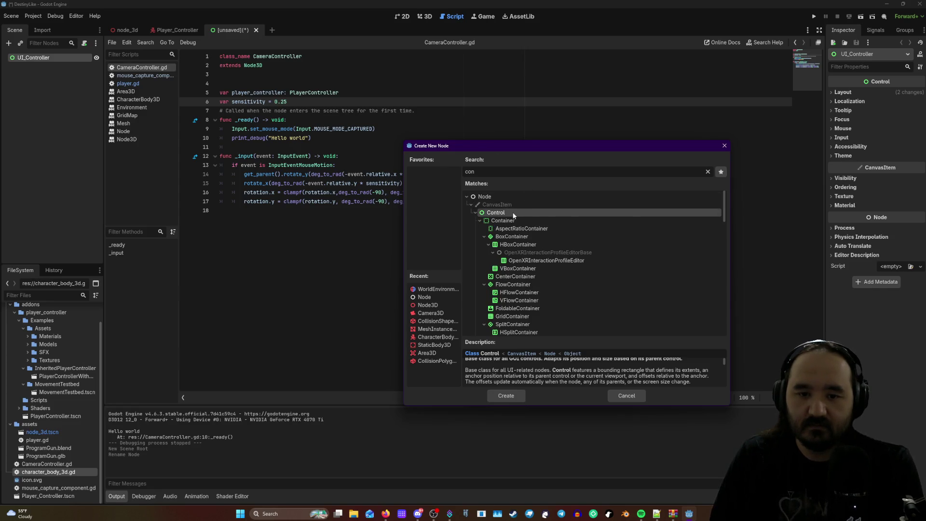
pyautogui.press('BackSpace')
pyautogui.press('BackSpace')
pyautogui.press('BackSpace')
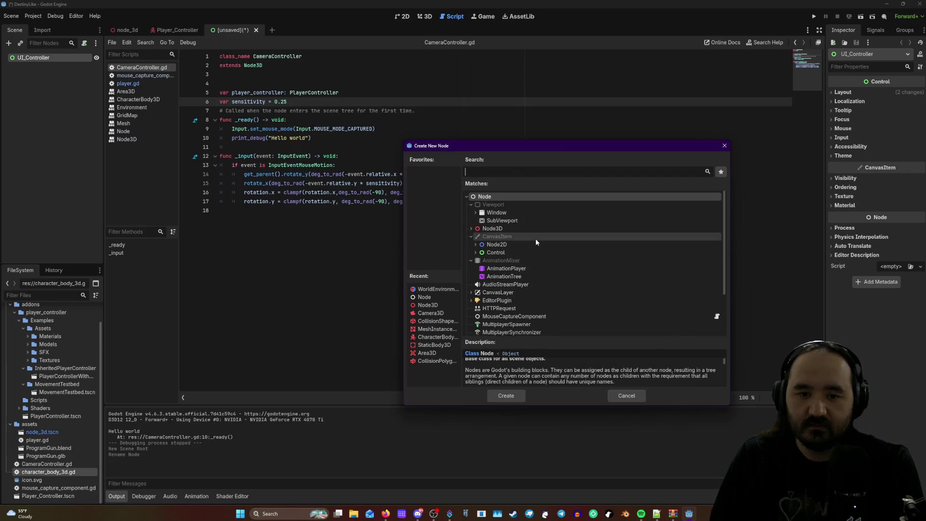
pyautogui.scroll(-5, 581, 260)
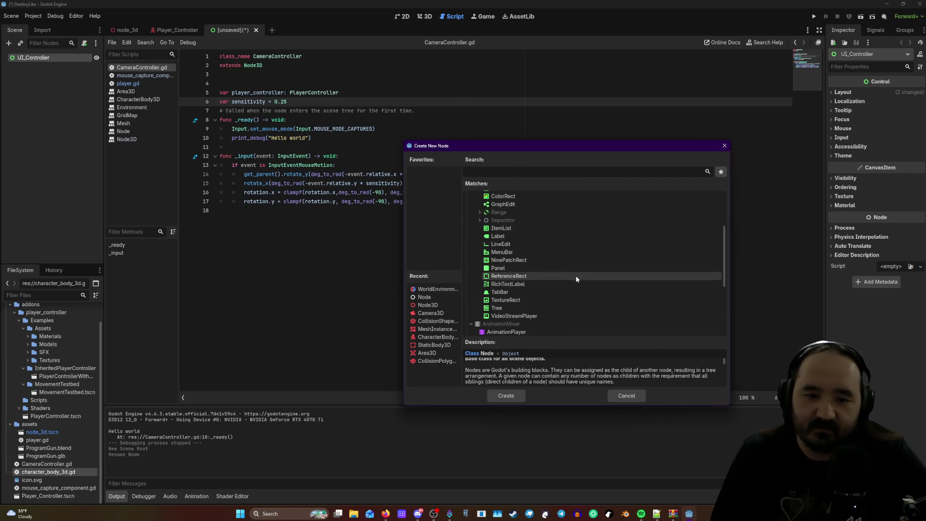
pyautogui.scroll(2, 554, 309)
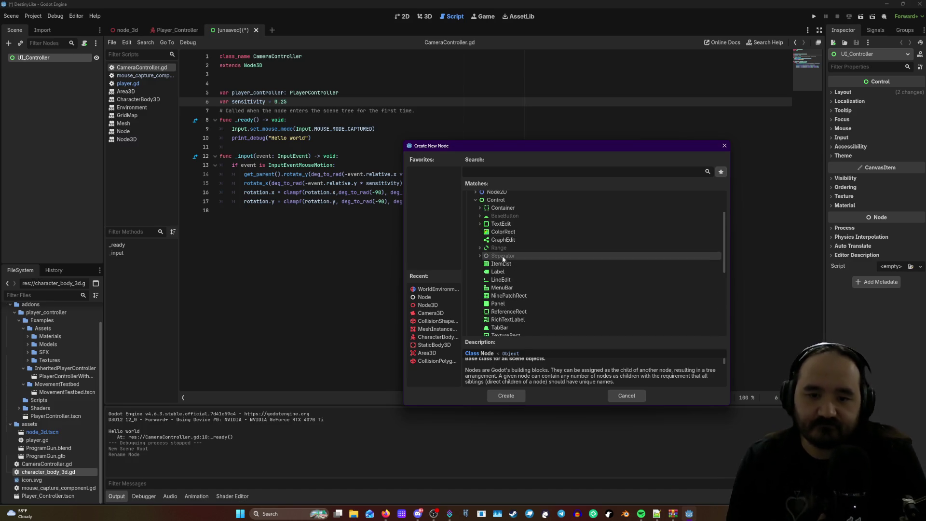
pyautogui.scroll(-2, 522, 256)
pyautogui.click(498, 251)
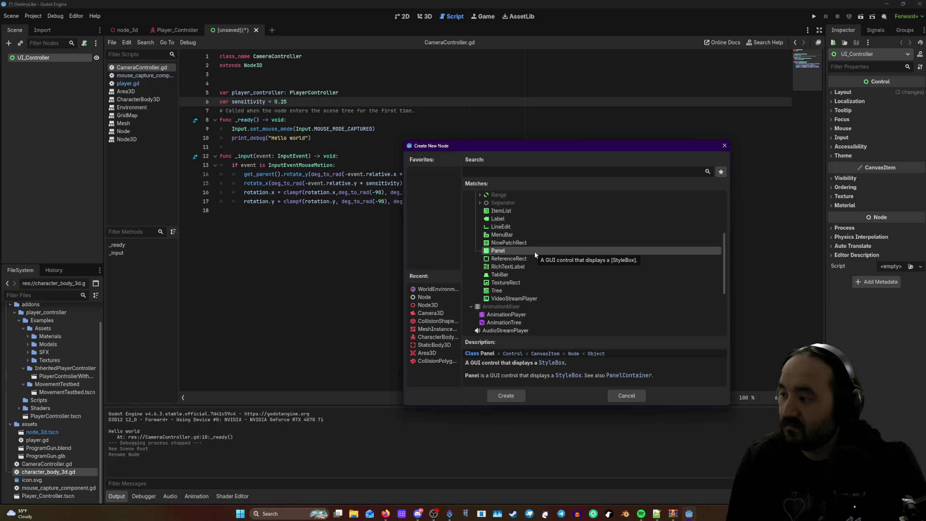
pyautogui.scroll(-3, 545, 250)
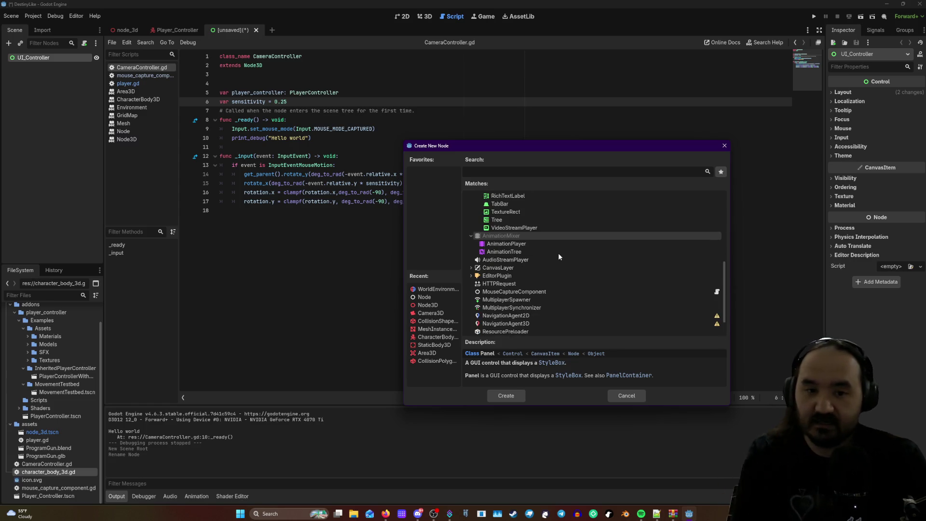
# - Search 'ui' and create a SubViewport node under UI_Controller
pyautogui.click(557, 173)
pyautogui.write('ui')
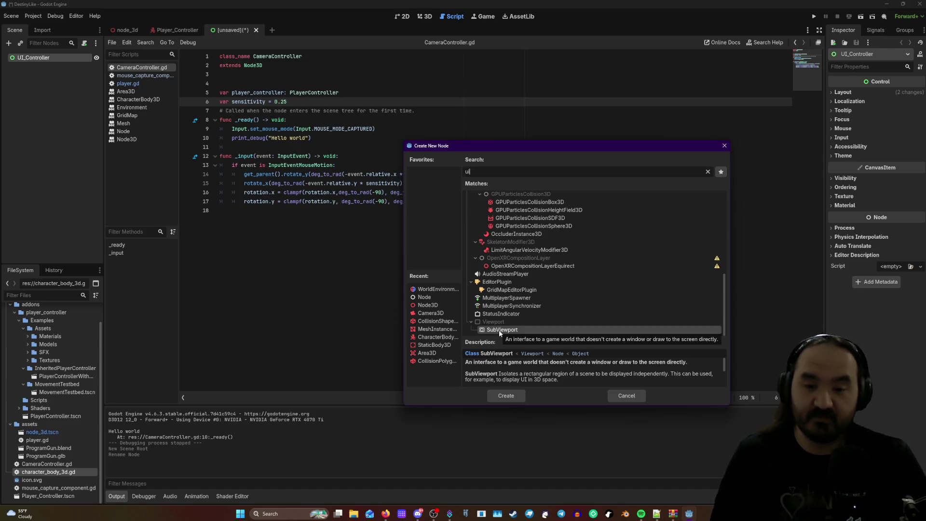
pyautogui.scroll(10, 540, 300)
pyautogui.scroll(-10, 540, 297)
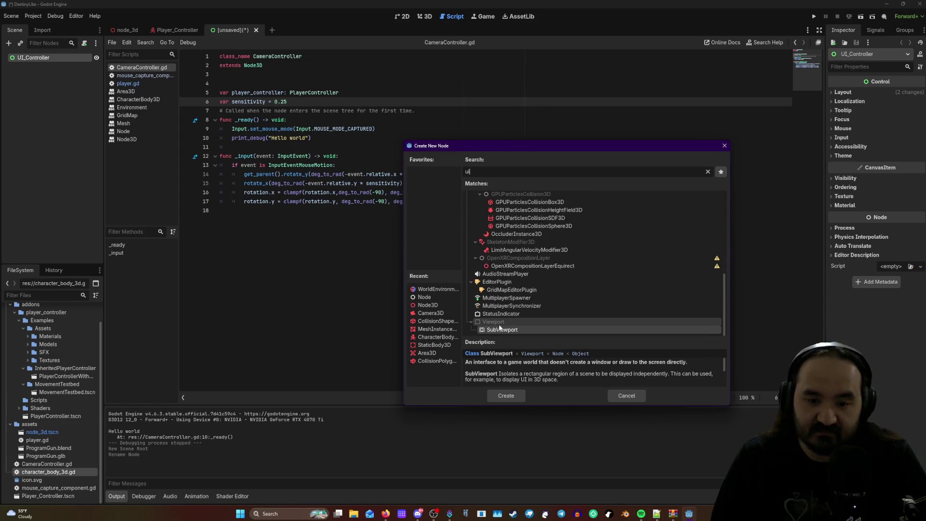
pyautogui.click(507, 396)
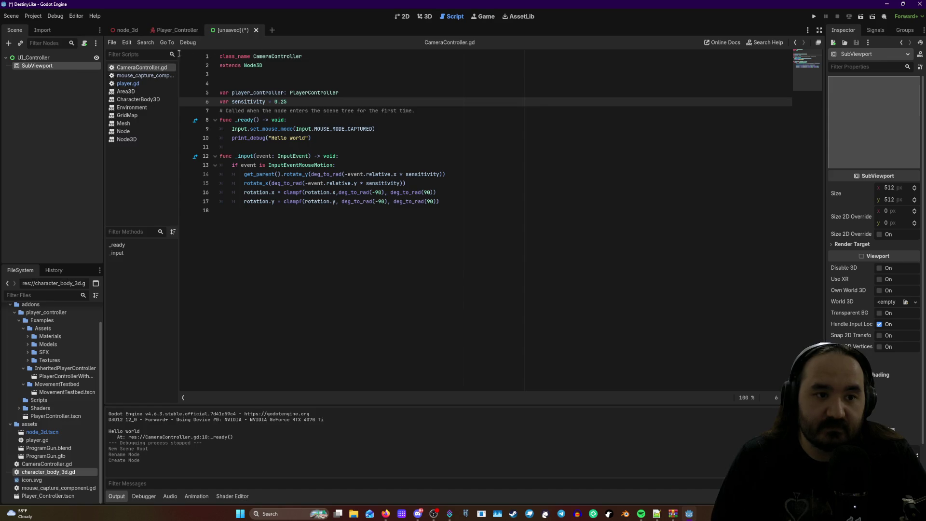
pyautogui.click(424, 17)
# - Switch the main view to the 3D workspace and select the SubViewport node
pyautogui.click(405, 18)
pyautogui.click(424, 16)
pyautogui.click(402, 17)
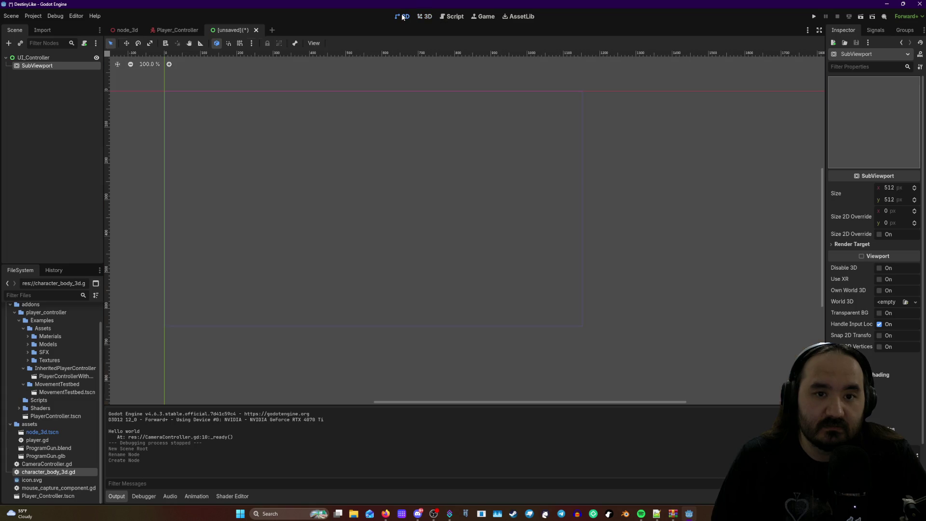
pyautogui.click(427, 18)
pyautogui.doubleClick(34, 67)
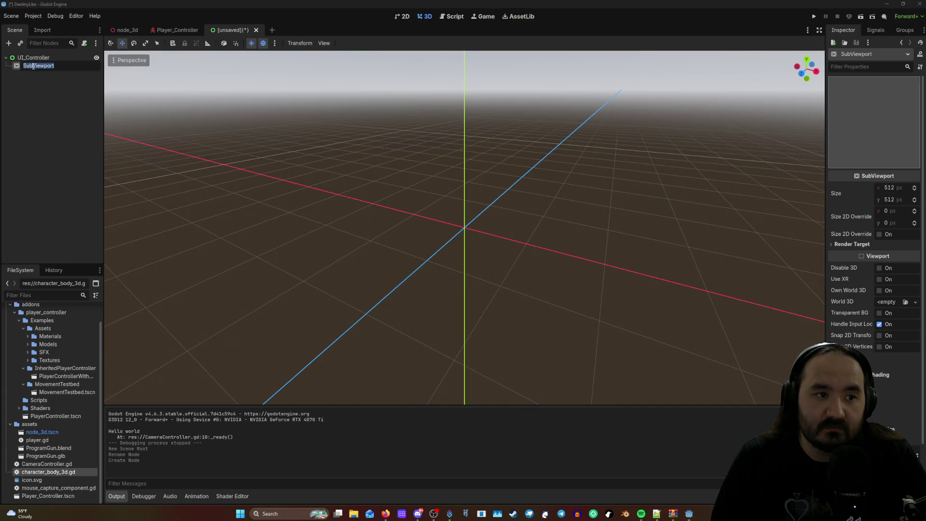
pyautogui.rightClick(17, 68)
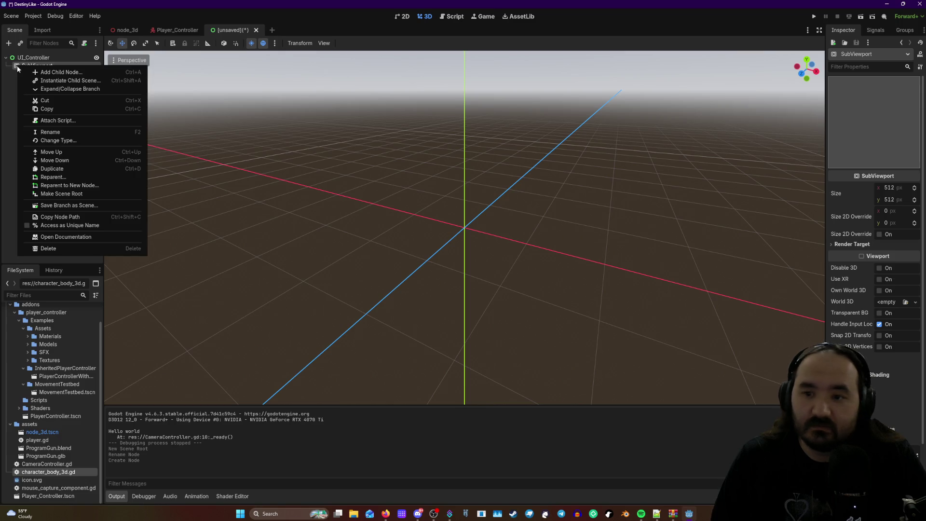
pyautogui.click(452, 125)
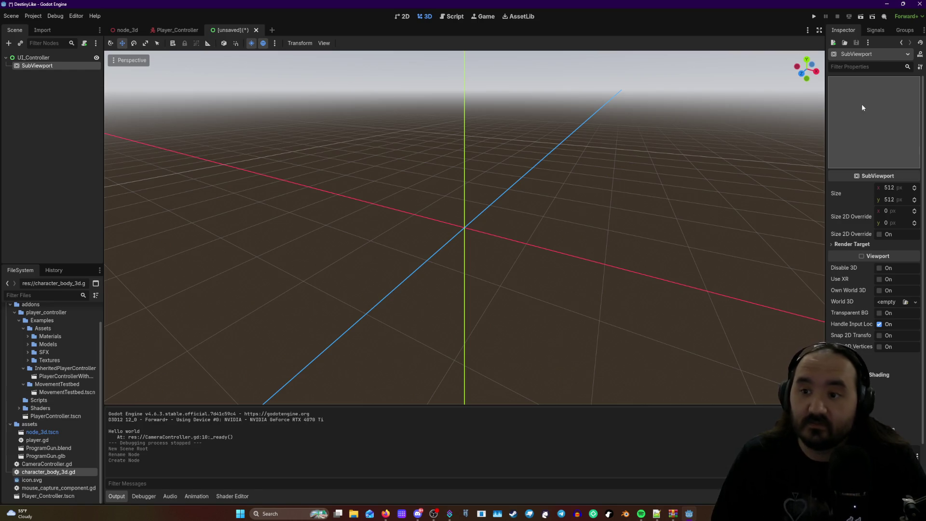
# - Expand and collapse the SubViewport's Physics, GUI and Rendering Inspector sections
pyautogui.scroll(-3, 870, 161)
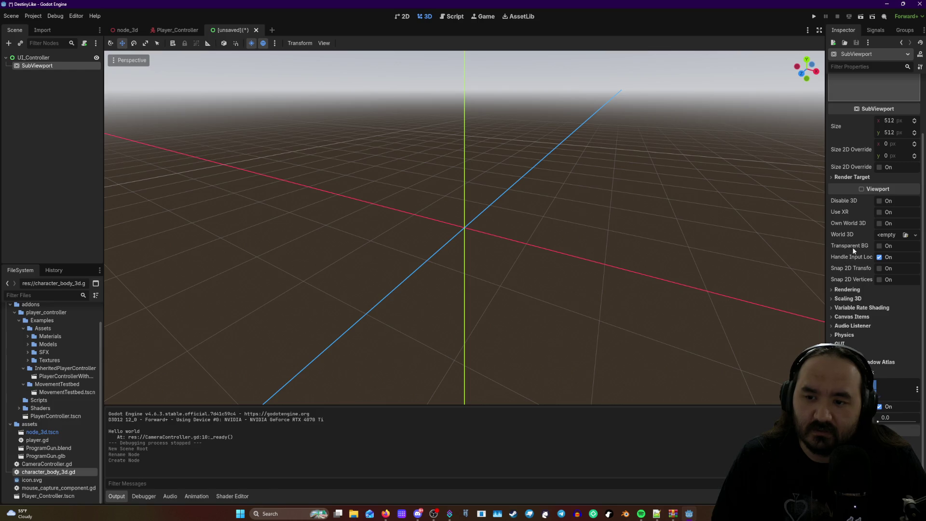
pyautogui.click(832, 334)
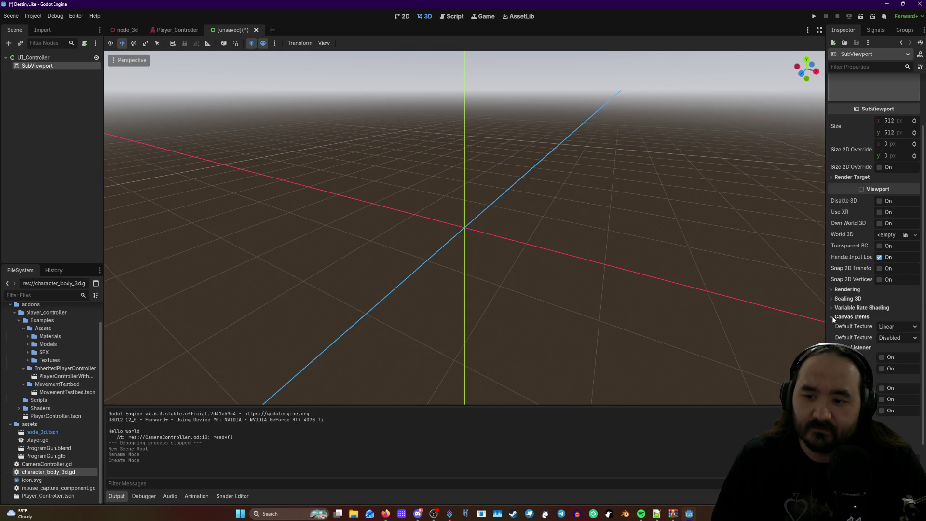
pyautogui.click(833, 334)
pyautogui.click(837, 344)
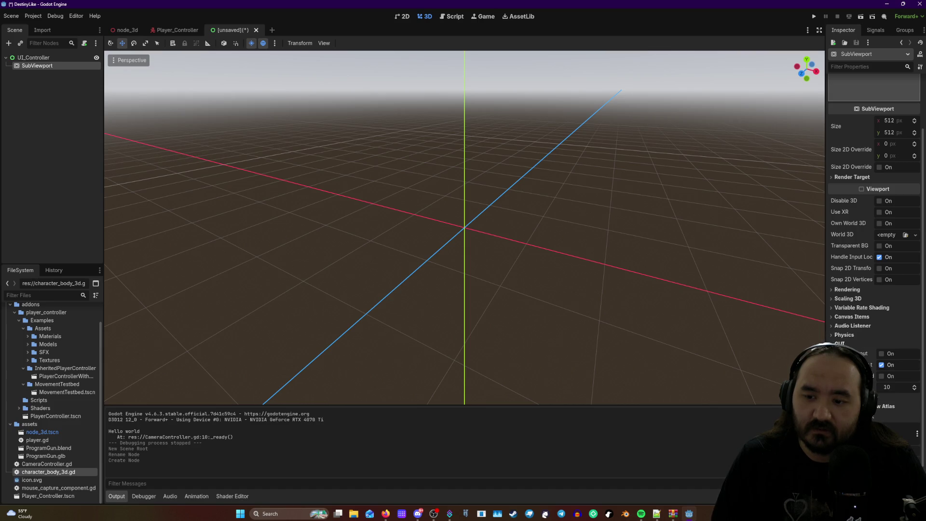
pyautogui.click(836, 344)
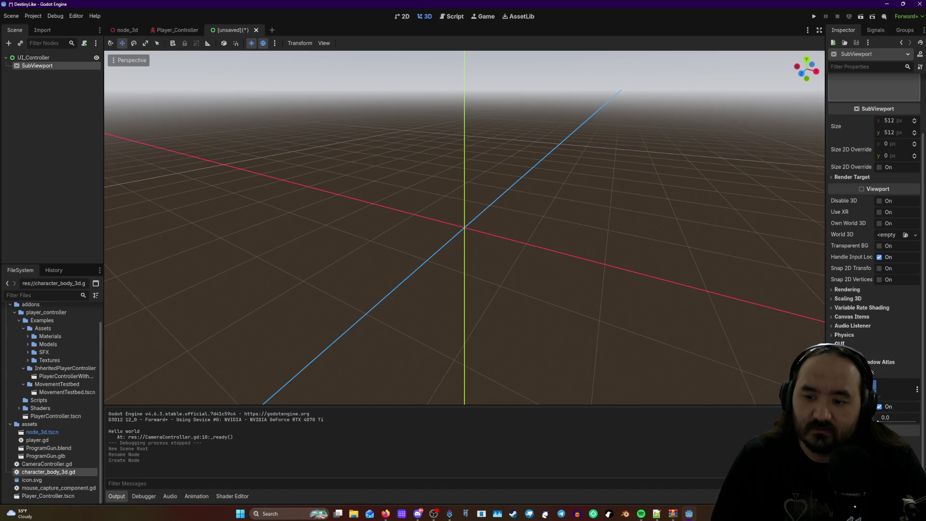
pyautogui.click(831, 290)
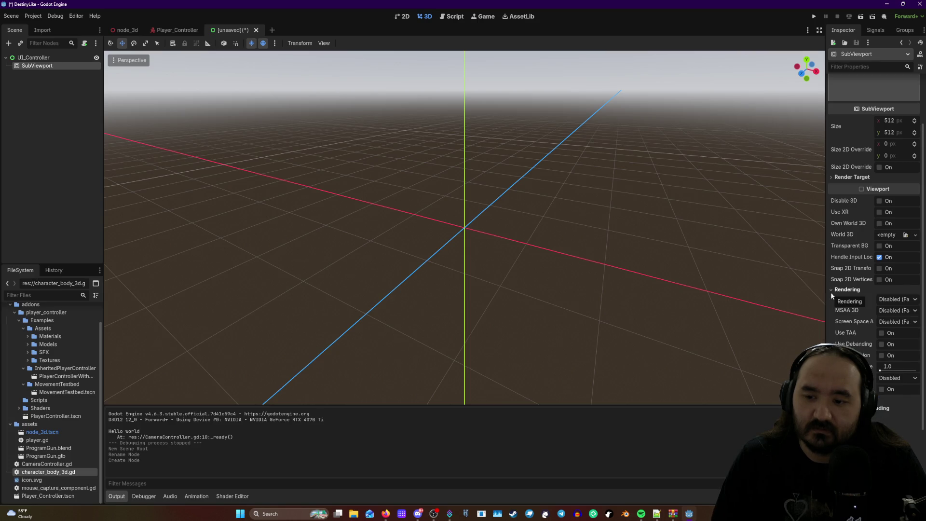
pyautogui.click(830, 291)
pyautogui.rightClick(44, 69)
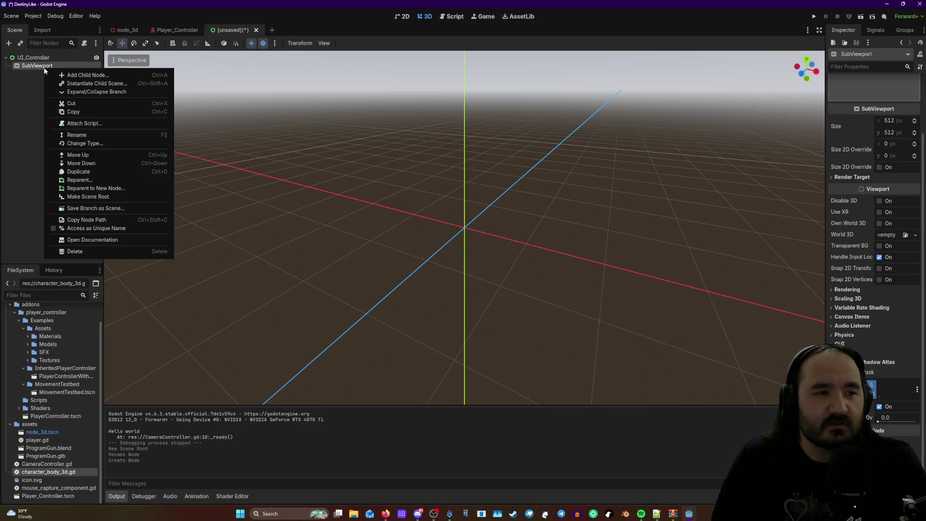
# - Add a child node under SubViewport, narrowing the search from 'sha' to 'canv'
pyautogui.click(84, 74)
pyautogui.write('ui')
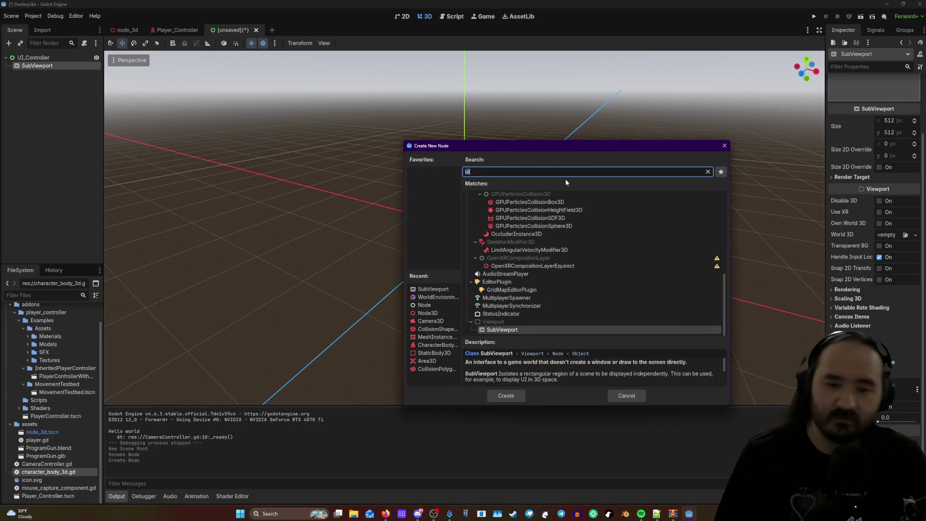
pyautogui.press('BackSpace')
pyautogui.press('BackSpace')
pyautogui.write('sha')
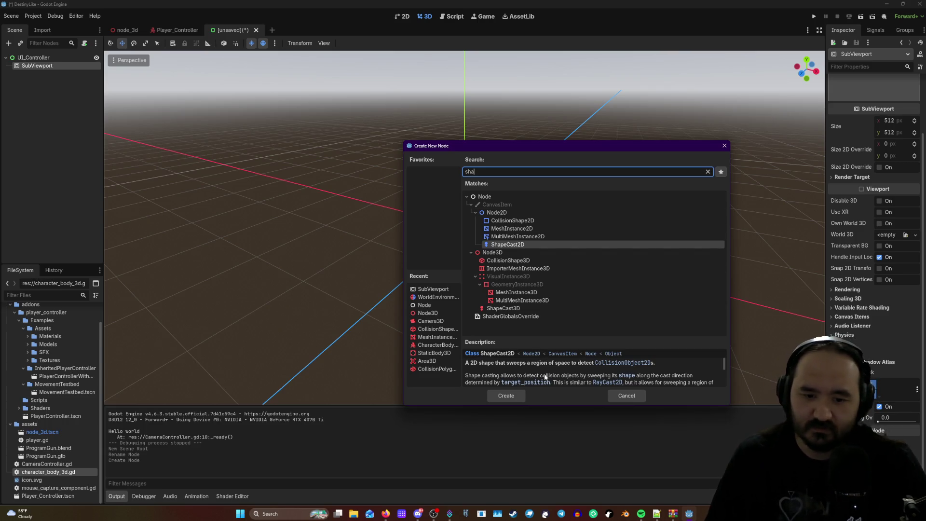
pyautogui.scroll(-1, 554, 378)
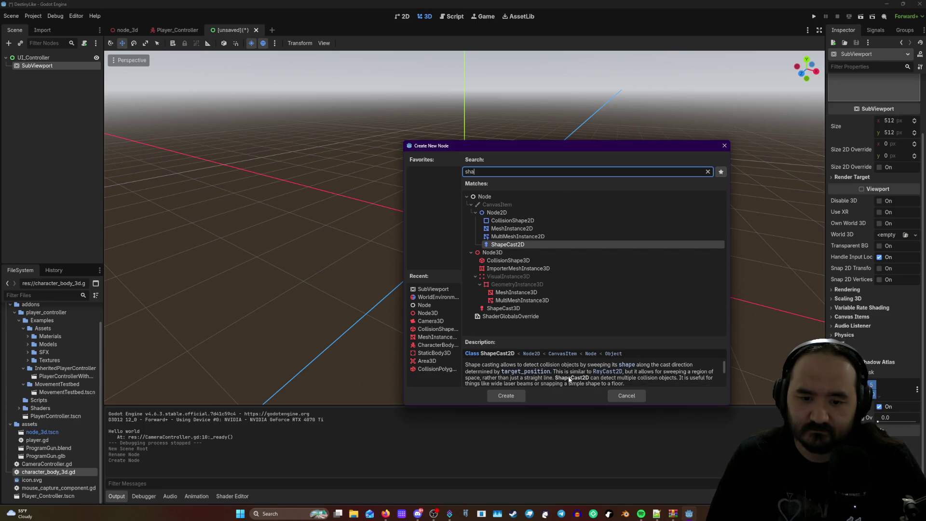
pyautogui.scroll(1, 569, 379)
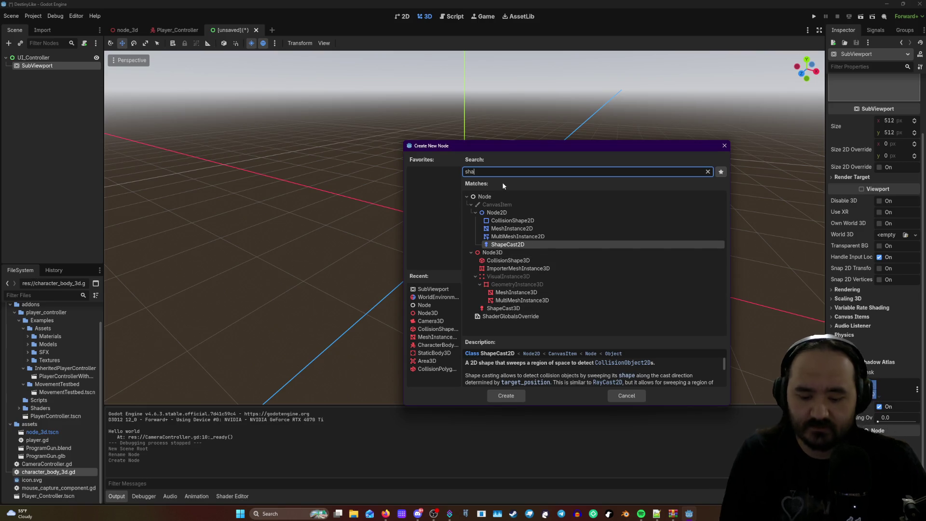
pyautogui.press('BackSpace')
pyautogui.press('BackSpace')
pyautogui.press('BackSpace')
pyautogui.write('canv')
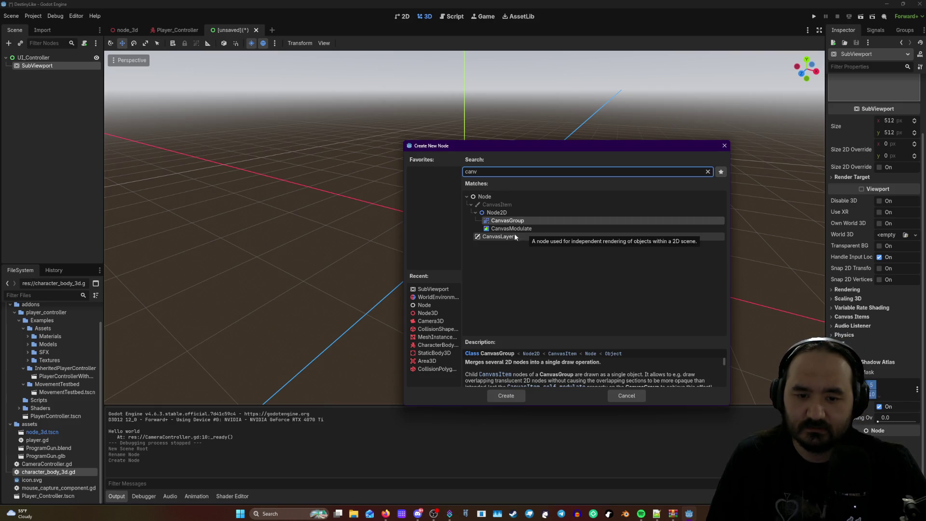
# - Compare CanvasModulate, CanvasItem, Node2D and CanvasGroup, then create a CanvasLayer node
pyautogui.click(516, 229)
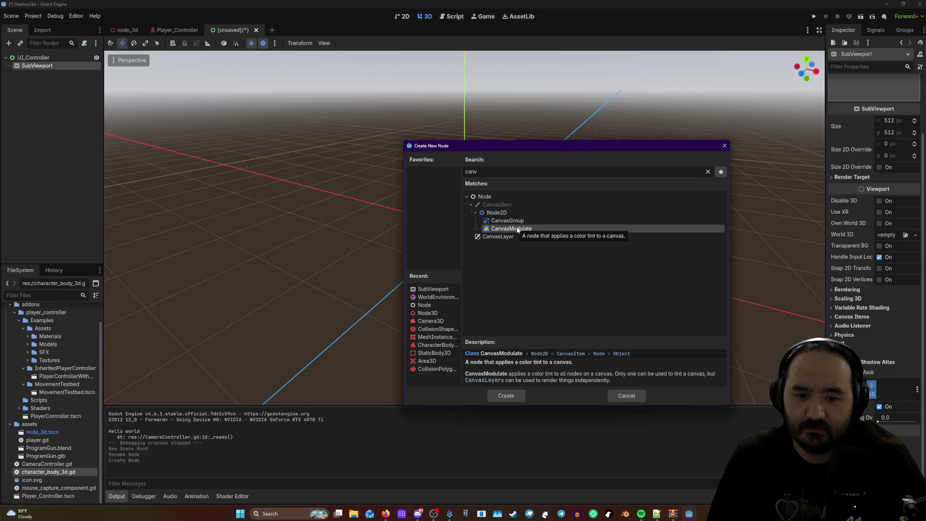
pyautogui.click(482, 236)
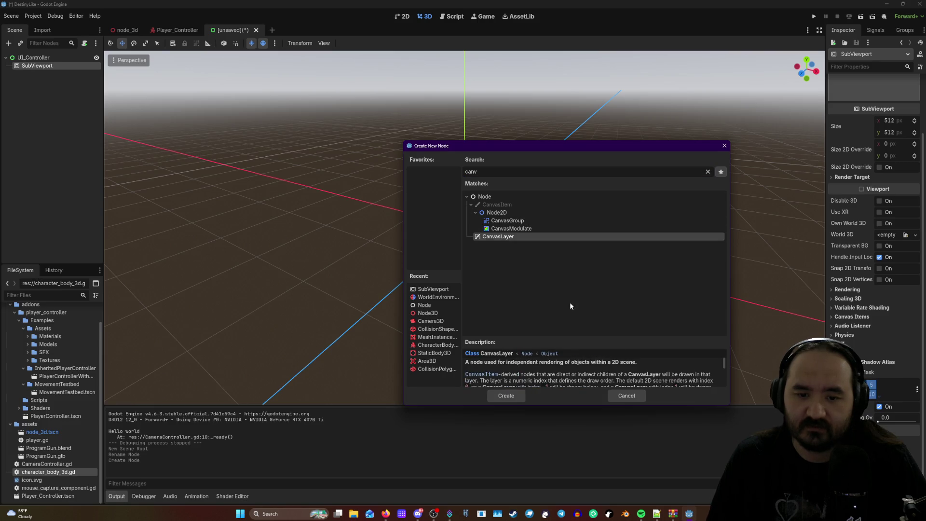
pyautogui.scroll(-3, 533, 373)
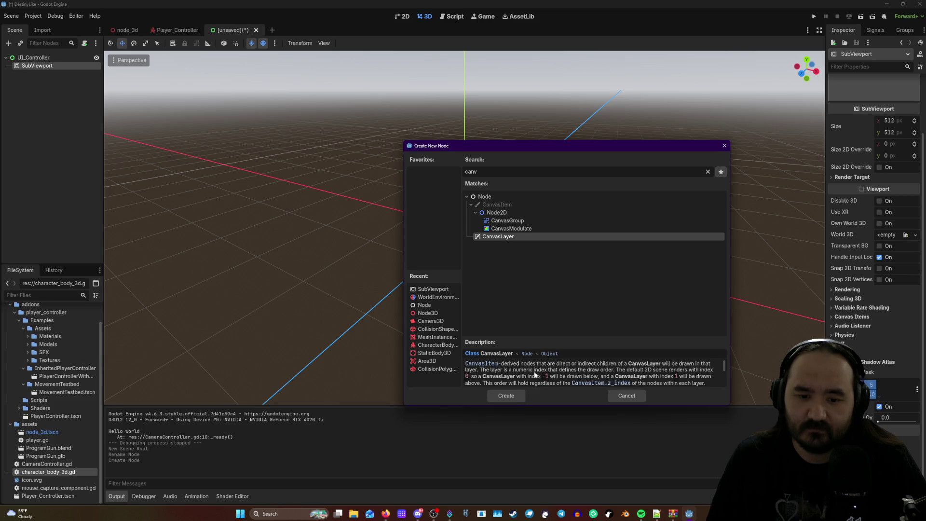
pyautogui.scroll(-5, 534, 373)
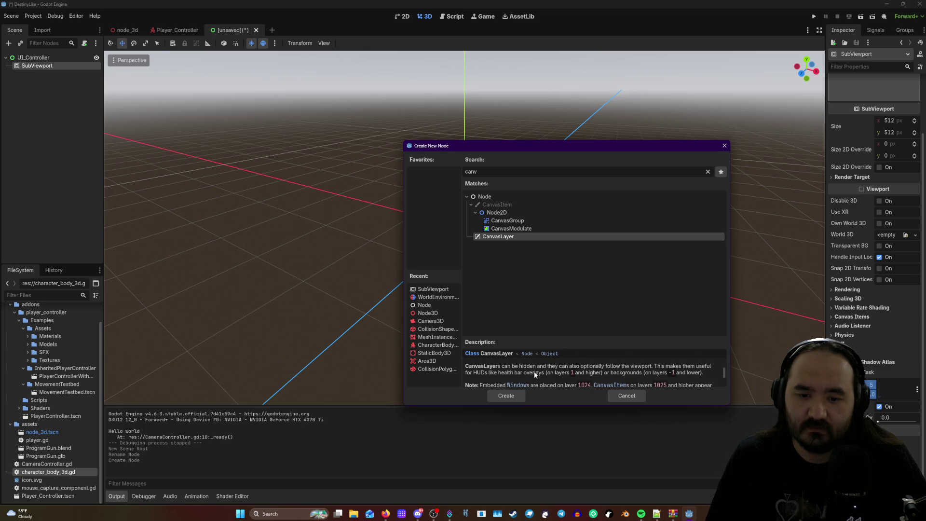
pyautogui.scroll(-3, 556, 380)
pyautogui.scroll(10, 556, 380)
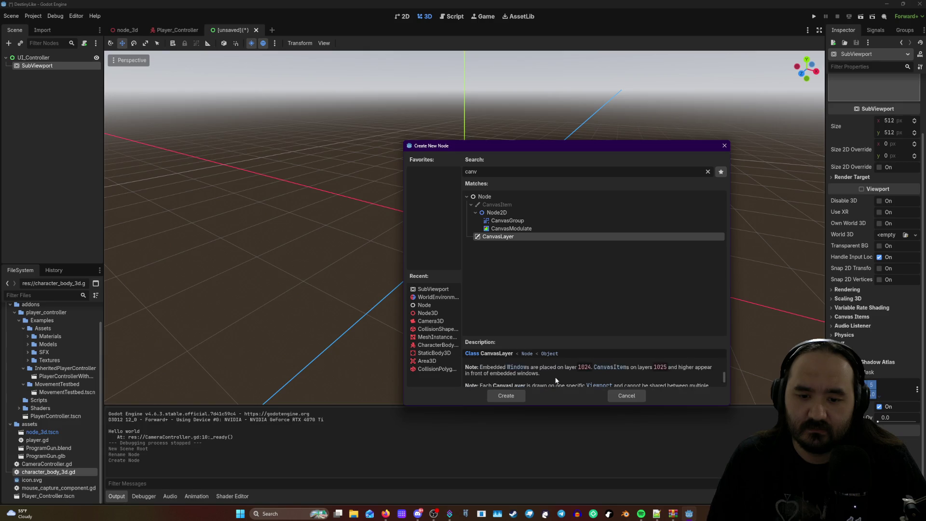
pyautogui.click(517, 204)
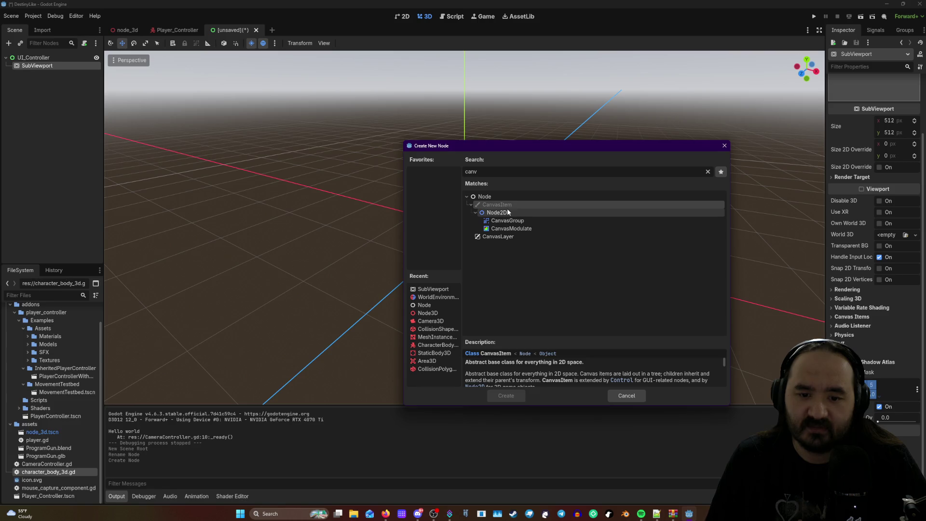
pyautogui.scroll(-1, 536, 374)
pyautogui.scroll(1, 537, 375)
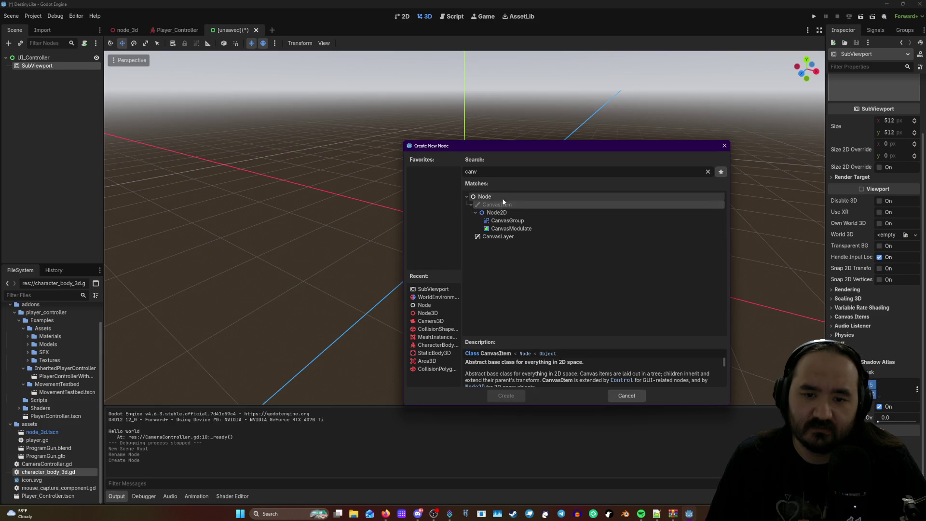
pyautogui.click(501, 212)
pyautogui.click(515, 221)
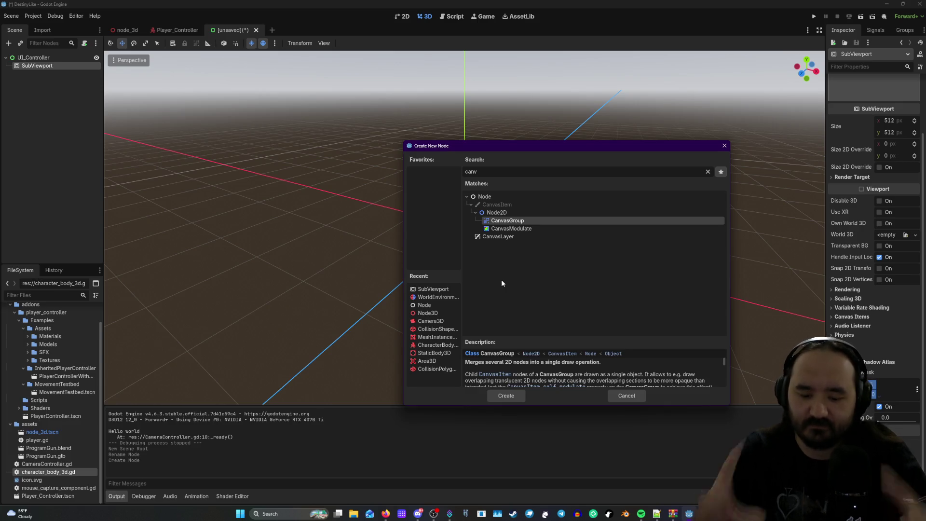
pyautogui.scroll(-2, 532, 369)
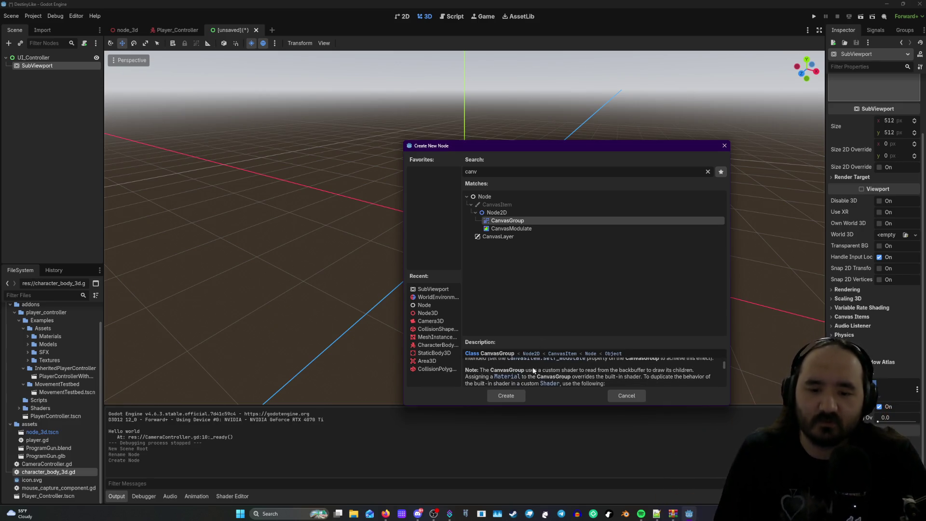
pyautogui.click(503, 236)
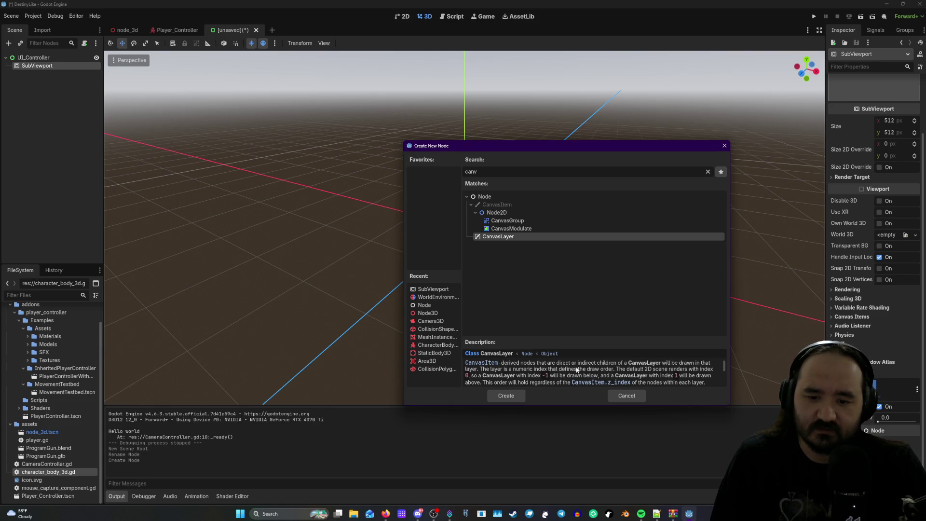
pyautogui.click(505, 396)
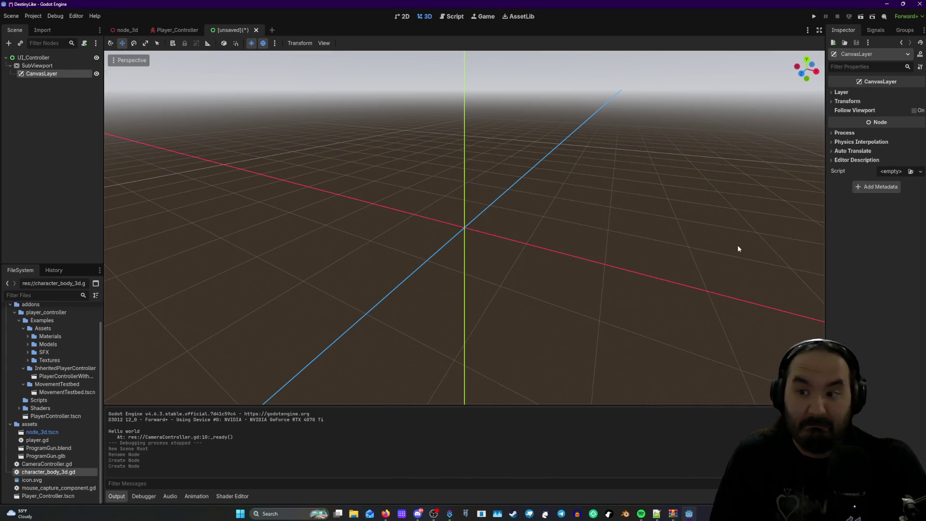
# - Try the CanvasLayer's Layer and Transform sections and toggle Follow Viewport on and off
pyautogui.click(840, 92)
pyautogui.click(840, 92)
pyautogui.click(848, 101)
pyautogui.click(849, 101)
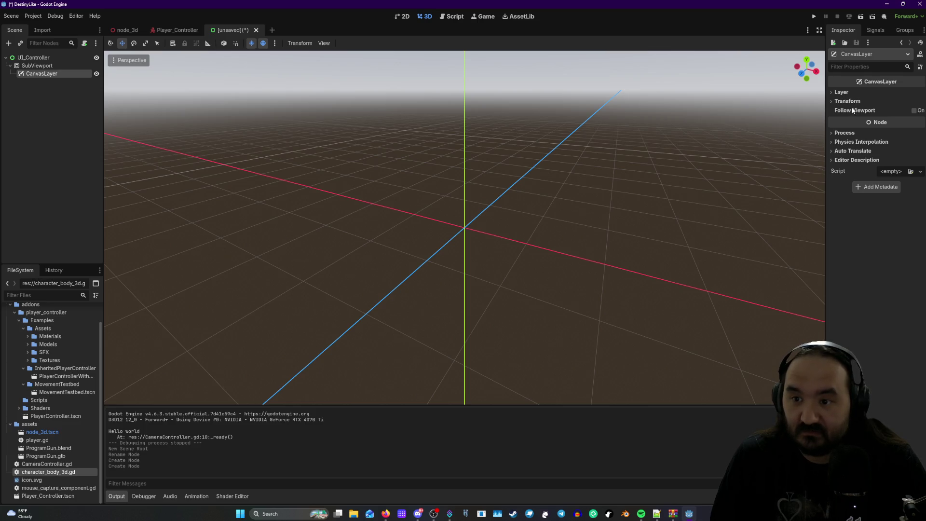
pyautogui.click(915, 111)
pyautogui.click(915, 111)
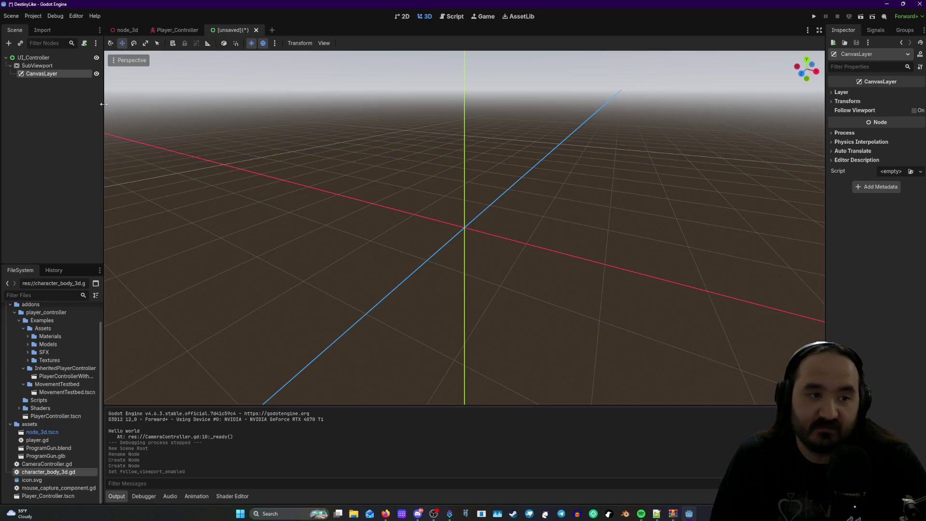
# - Delete the CanvasLayer node and confirm with OK
pyautogui.rightClick(53, 77)
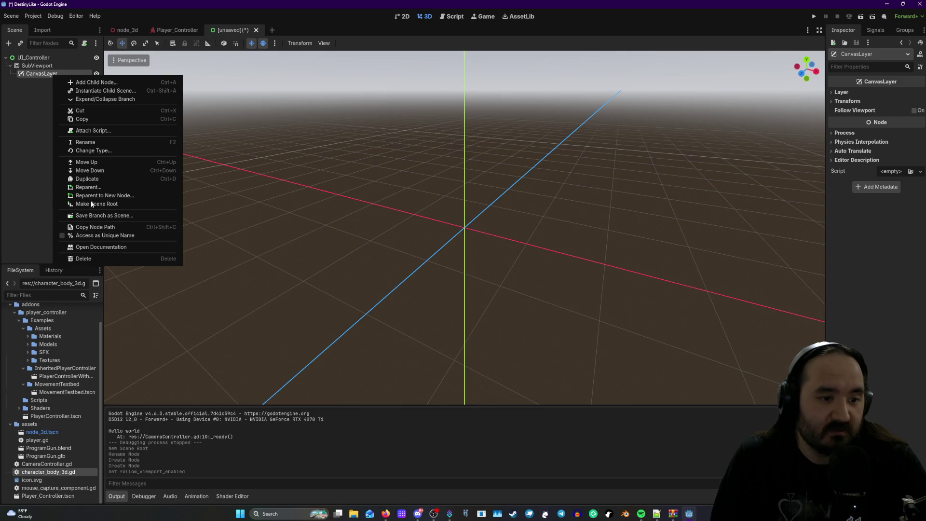
pyautogui.click(82, 258)
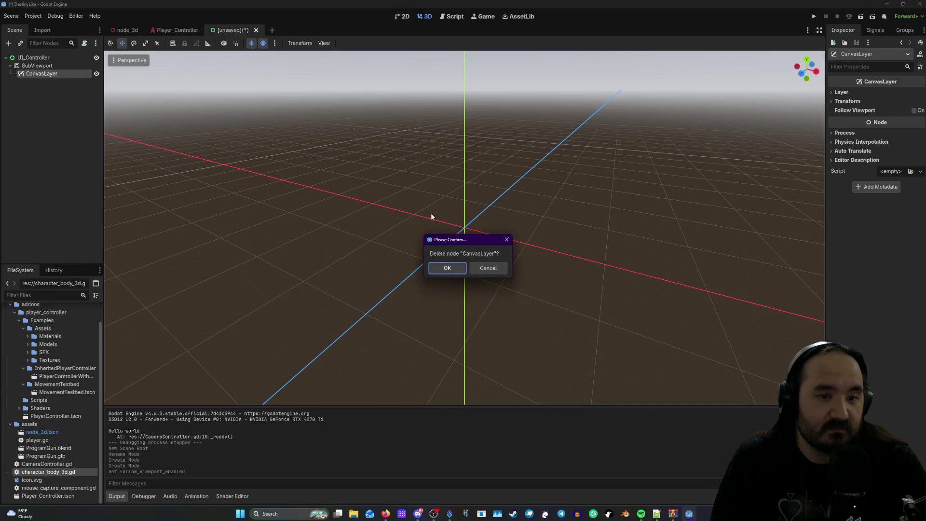
pyautogui.click(443, 268)
pyautogui.rightClick(39, 66)
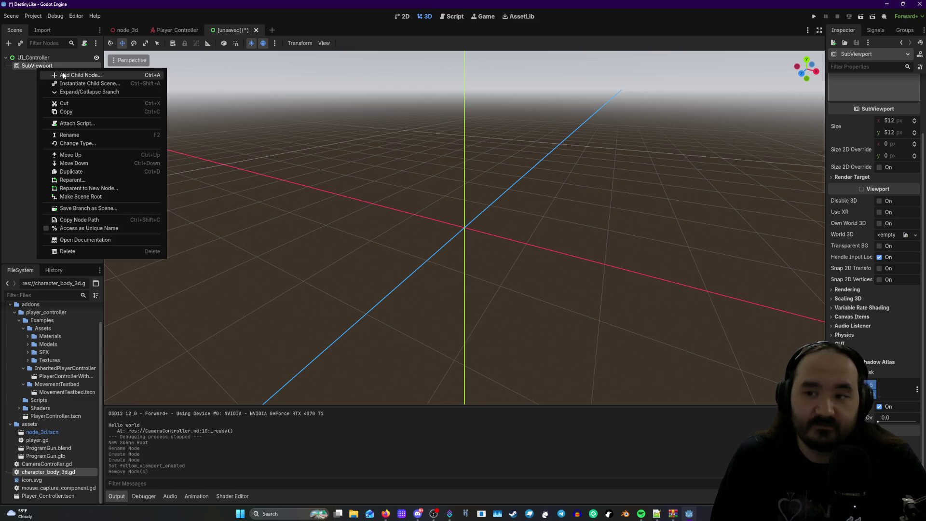
# - Search for 'sub' node types and read the Node, Viewport and SubViewport descriptions
pyautogui.click(72, 73)
pyautogui.write('canv')
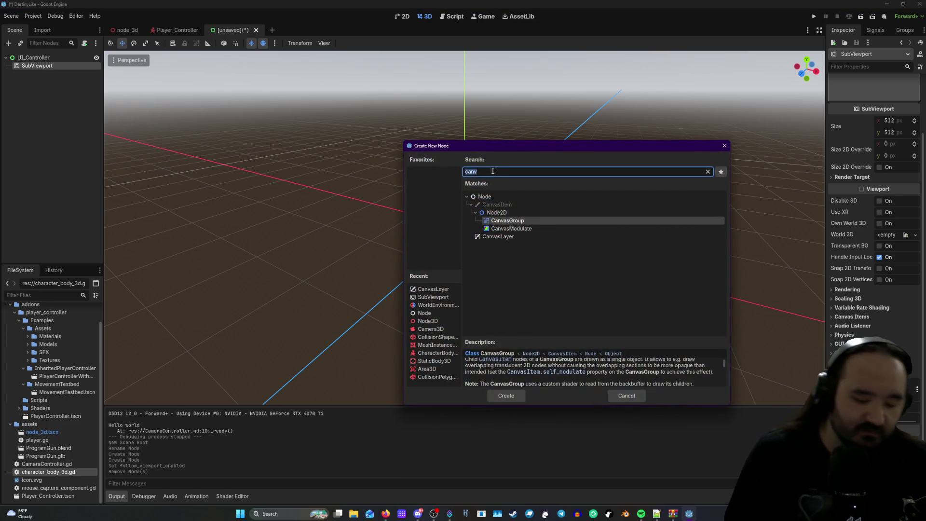
pyautogui.write('sub')
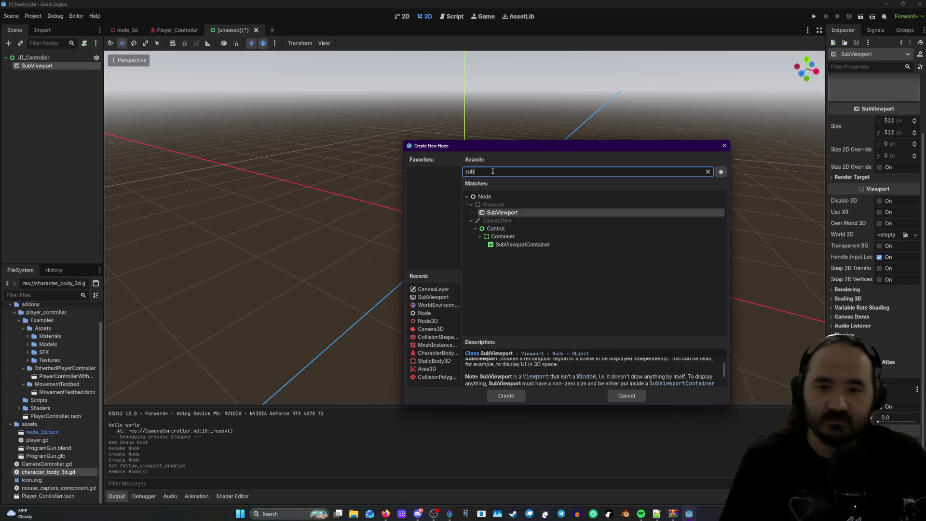
pyautogui.click(509, 198)
pyautogui.click(506, 205)
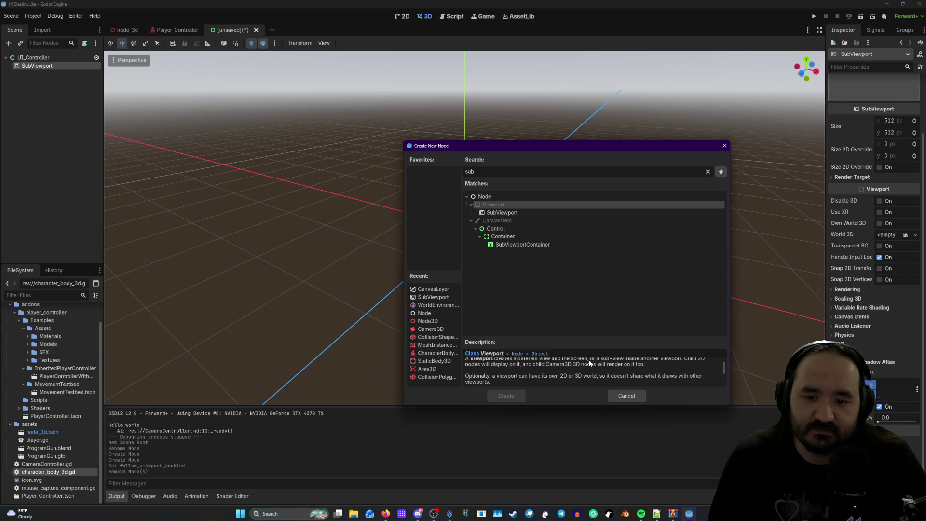
pyautogui.click(502, 212)
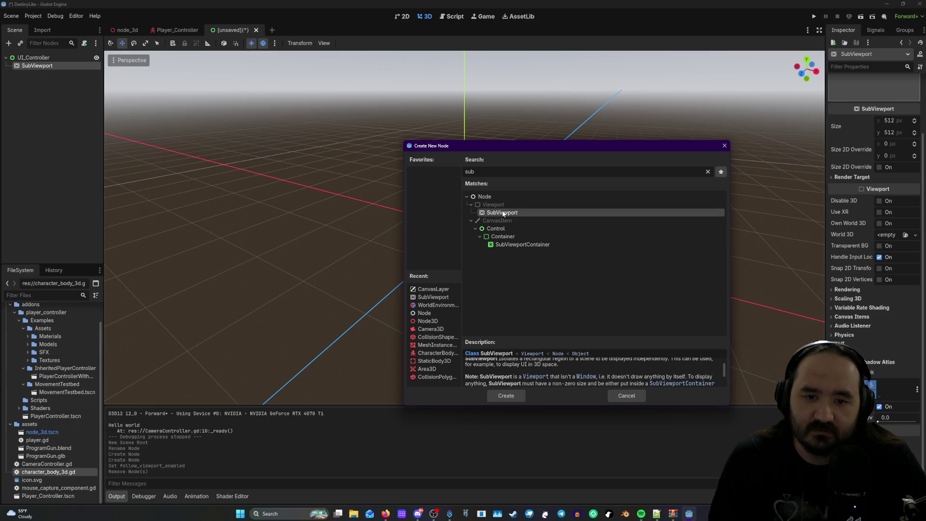
pyautogui.scroll(1, 581, 372)
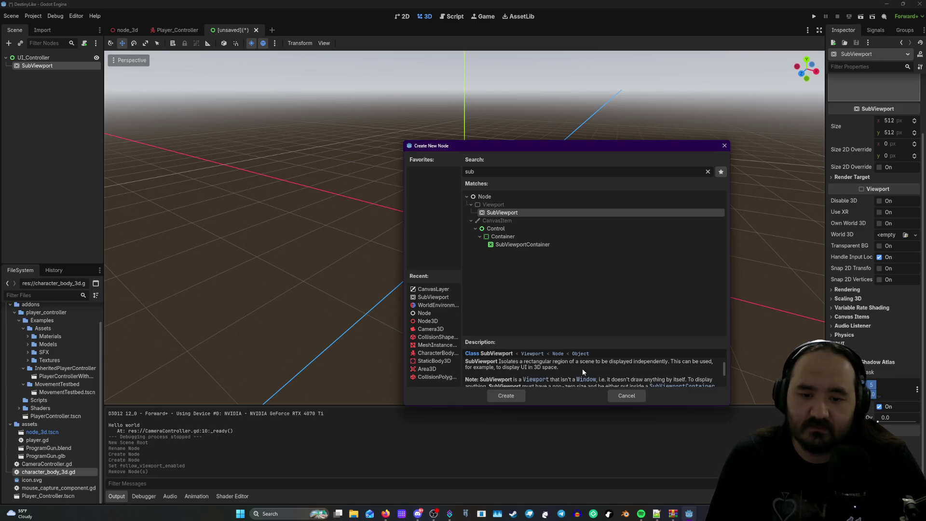
pyautogui.scroll(-1, 582, 371)
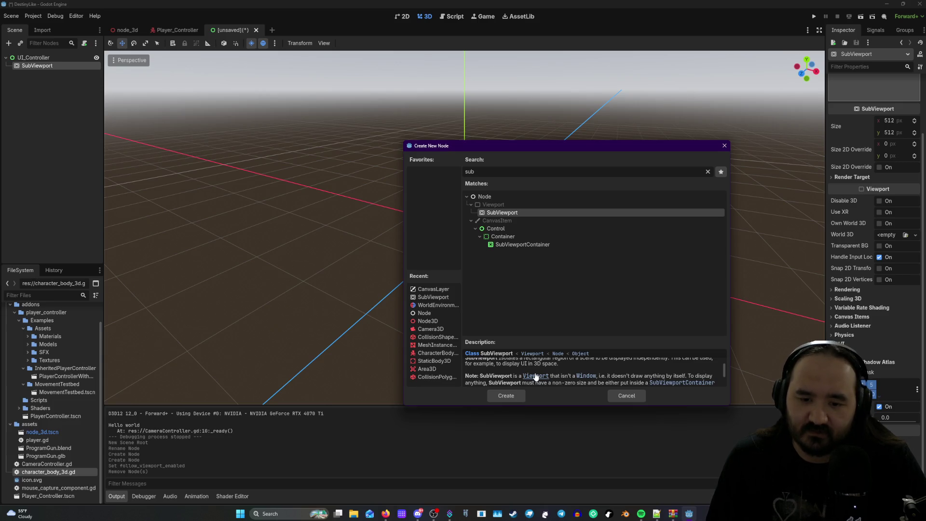
pyautogui.scroll(-1, 544, 371)
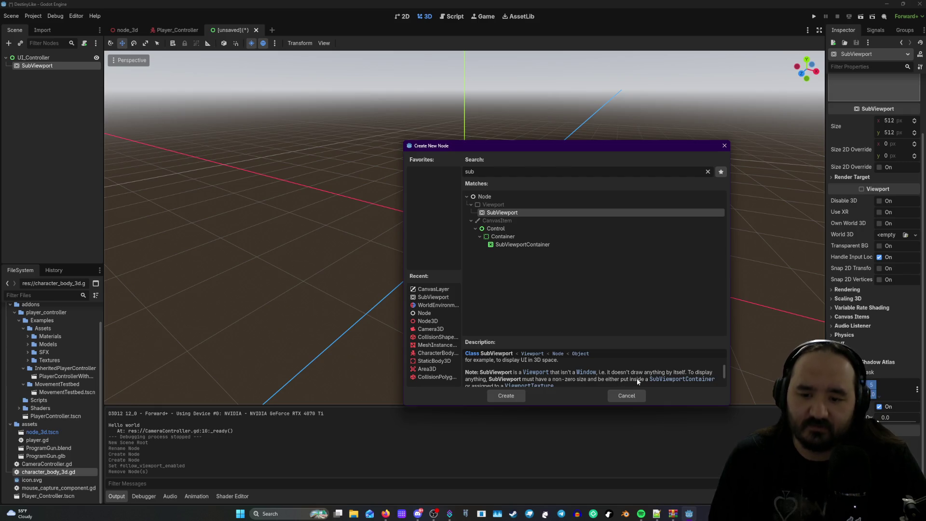
pyautogui.scroll(-1, 592, 380)
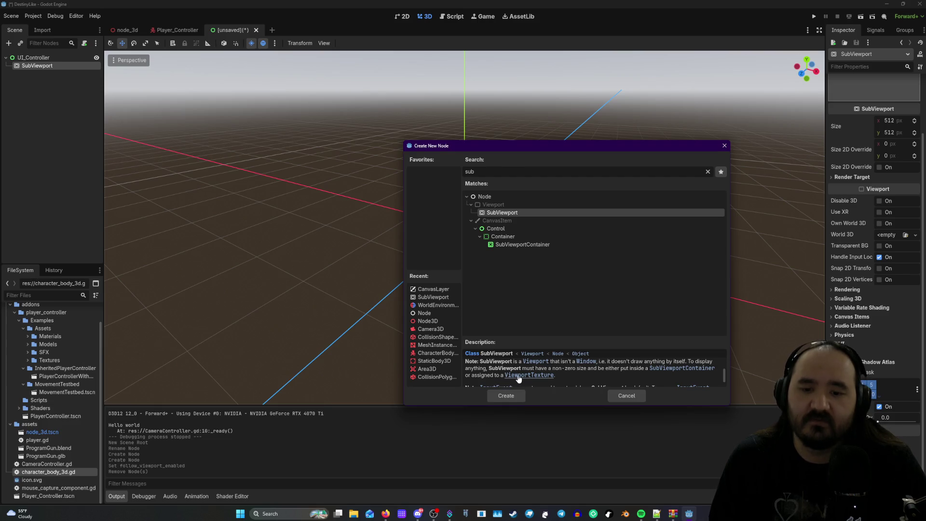
pyautogui.scroll(-1, 590, 372)
pyautogui.scroll(1, 569, 371)
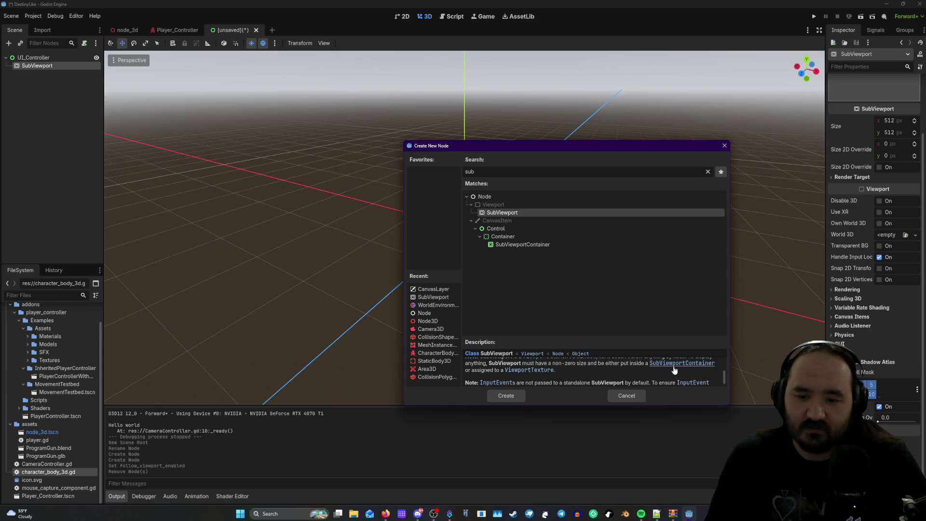
# - Open the ViewportTexture class reference from the link in SubViewport's description
pyautogui.click(530, 371)
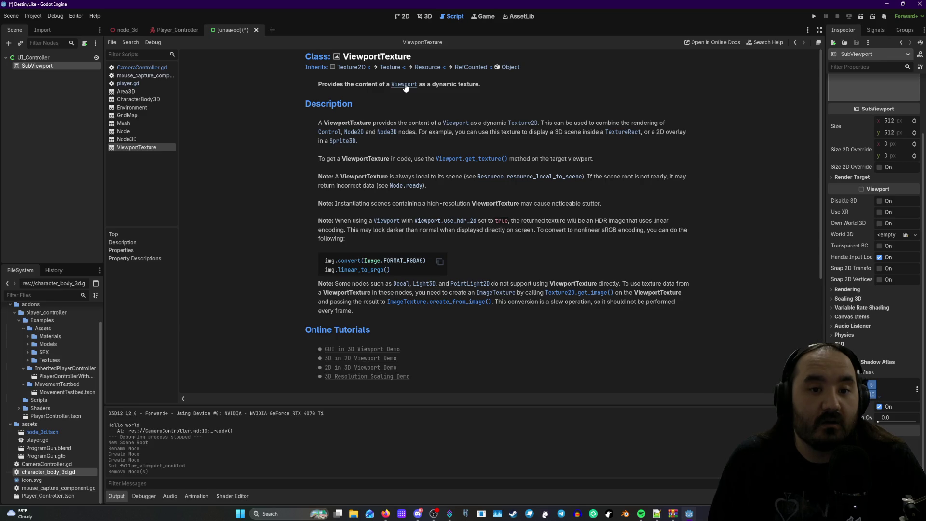
pyautogui.rightClick(48, 66)
pyautogui.click(114, 90)
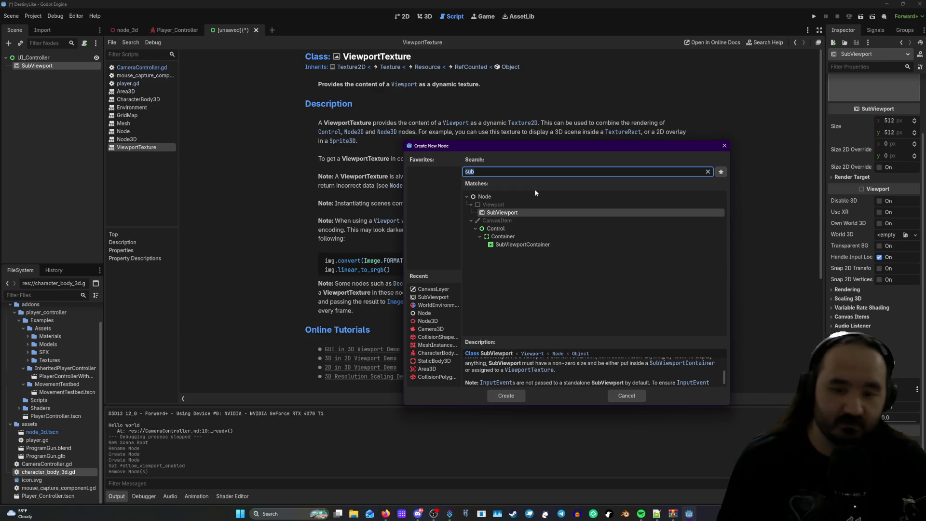
# - Search 'view' and create a SubViewportContainer as the SubViewport's child
pyautogui.write('textu')
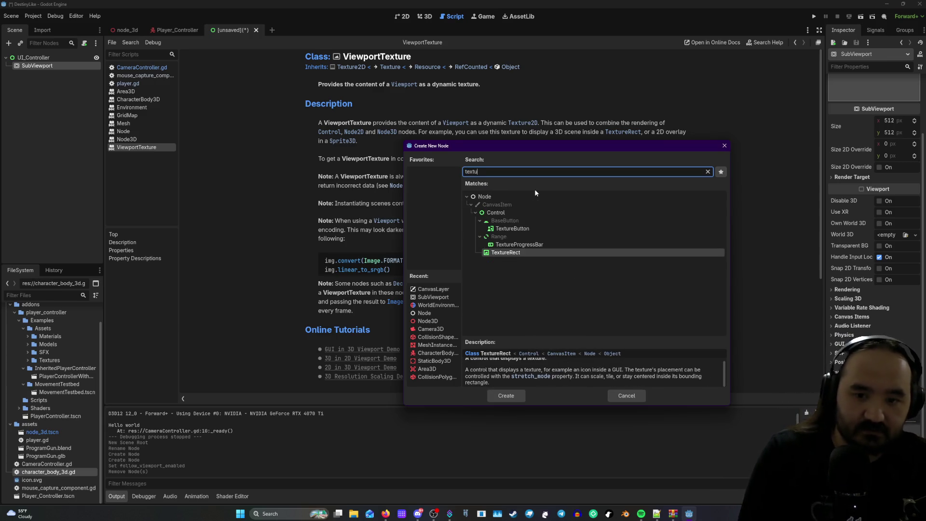
pyautogui.press('BackSpace')
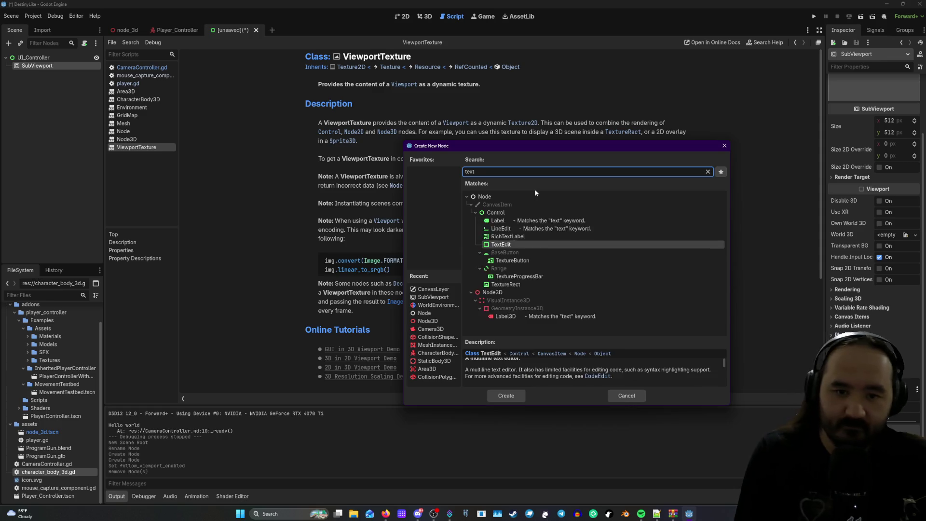
pyautogui.press('BackSpace')
pyautogui.press('BackSpace')
pyautogui.press('BackSpace')
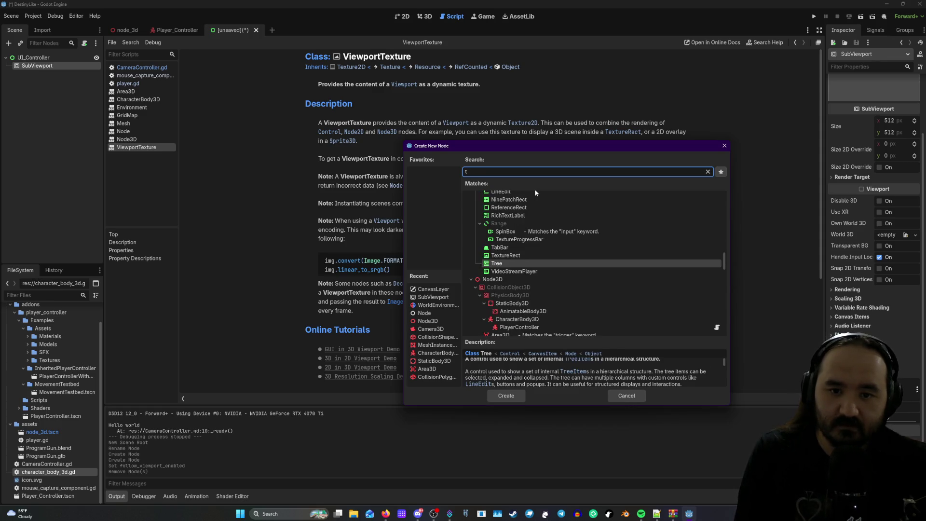
pyautogui.press('BackSpace')
pyautogui.write('view')
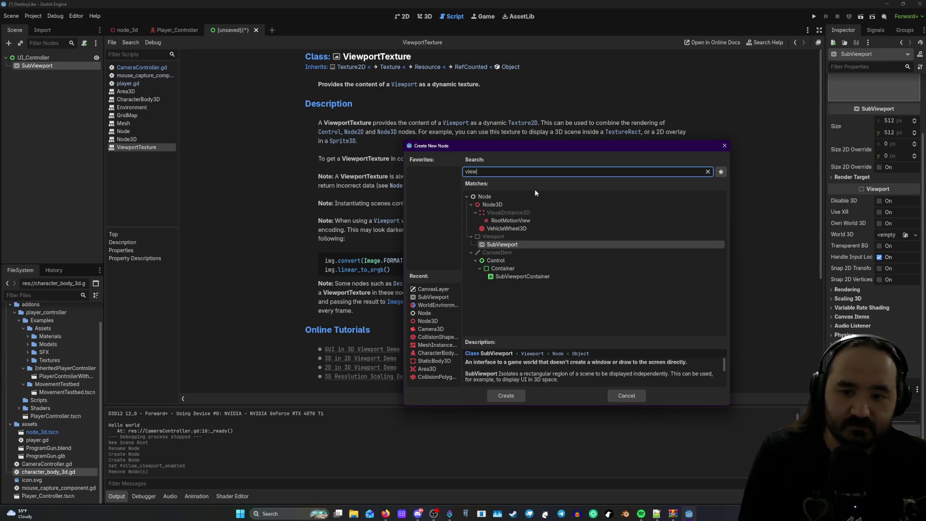
pyautogui.click(540, 277)
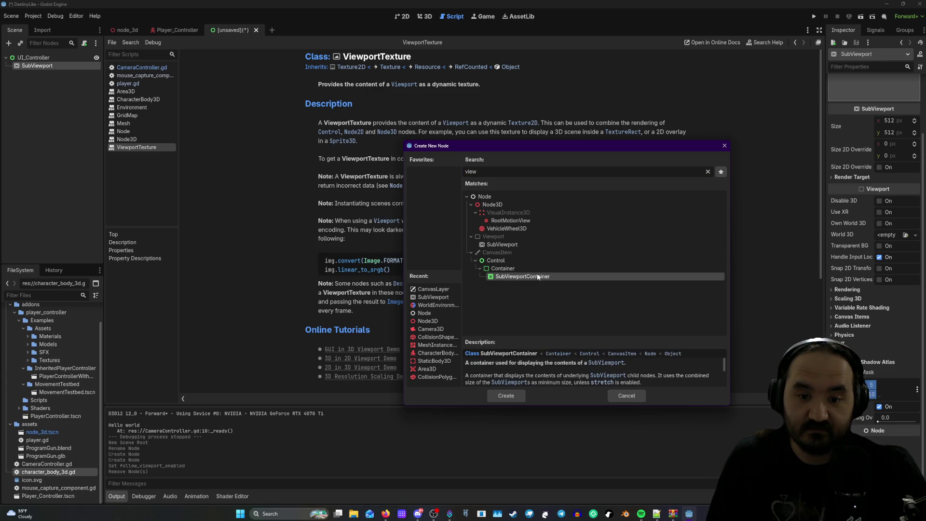
pyautogui.click(505, 395)
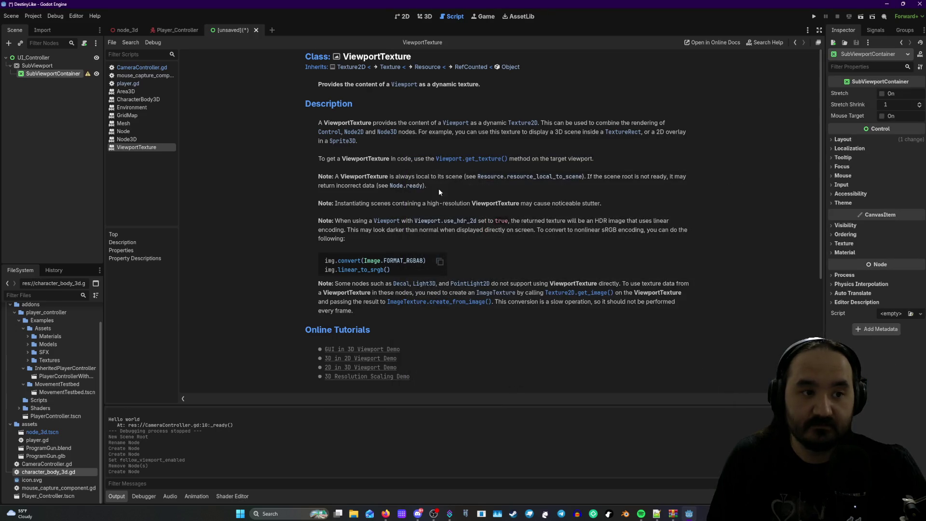
# - Create the SubViewportContainer node, dismiss its configuration warning, and place it directly under UI_Controller
pyautogui.click(88, 73)
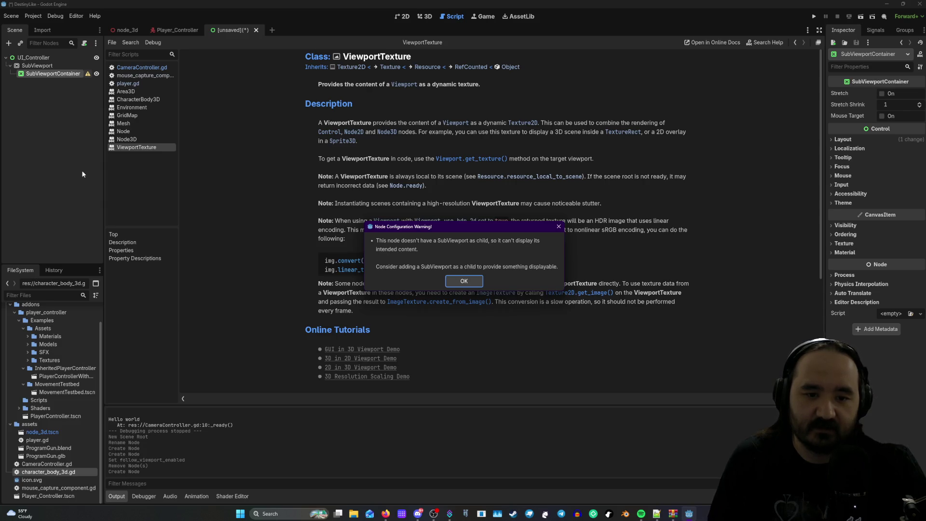
pyautogui.press('Return')
pyautogui.moveTo(40, 76)
pyautogui.mouseDown()
pyautogui.moveTo(40, 57)
pyautogui.moveTo(50, 75)
pyautogui.mouseUp()
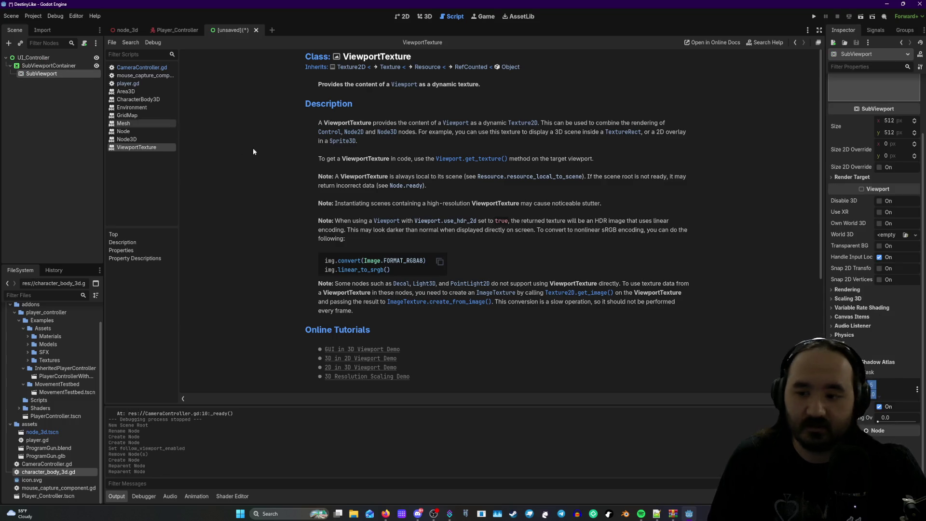